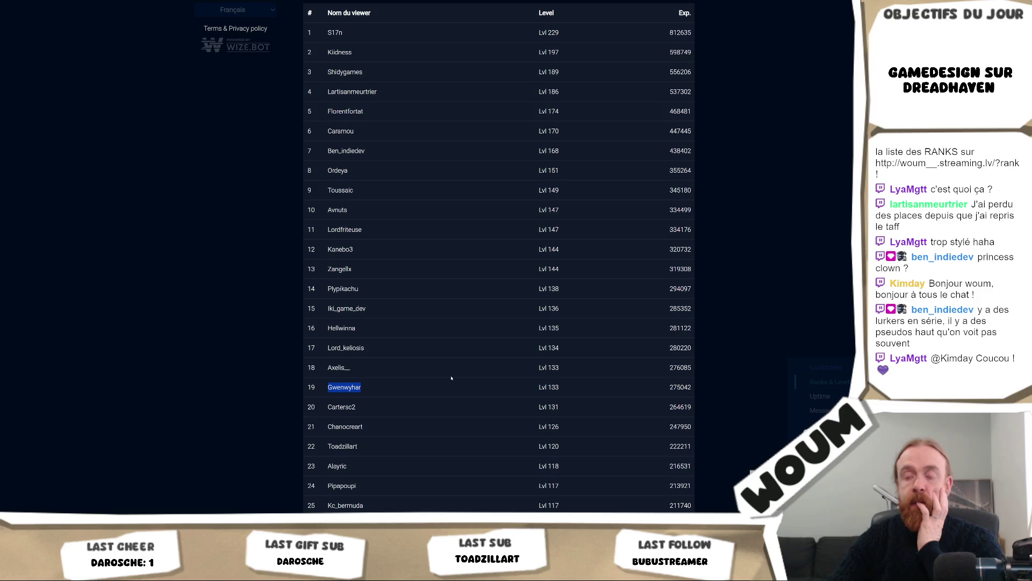
Scroll down the WizeBot ranks leaderboard, picking out viewer names in rows 24 and 37.
left_click(432, 397)
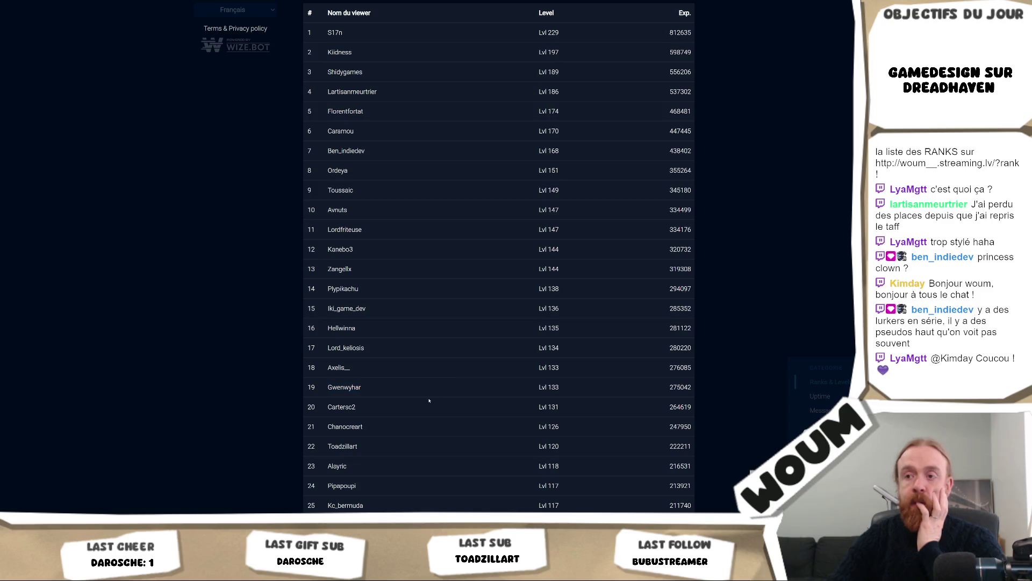
scroll(429, 400, "down", 2)
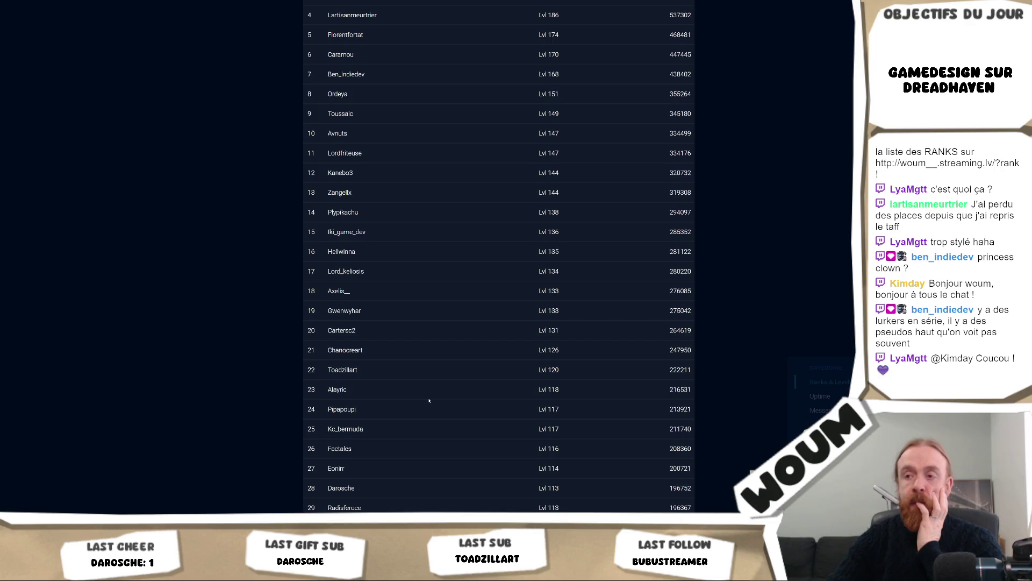
double_click(342, 408)
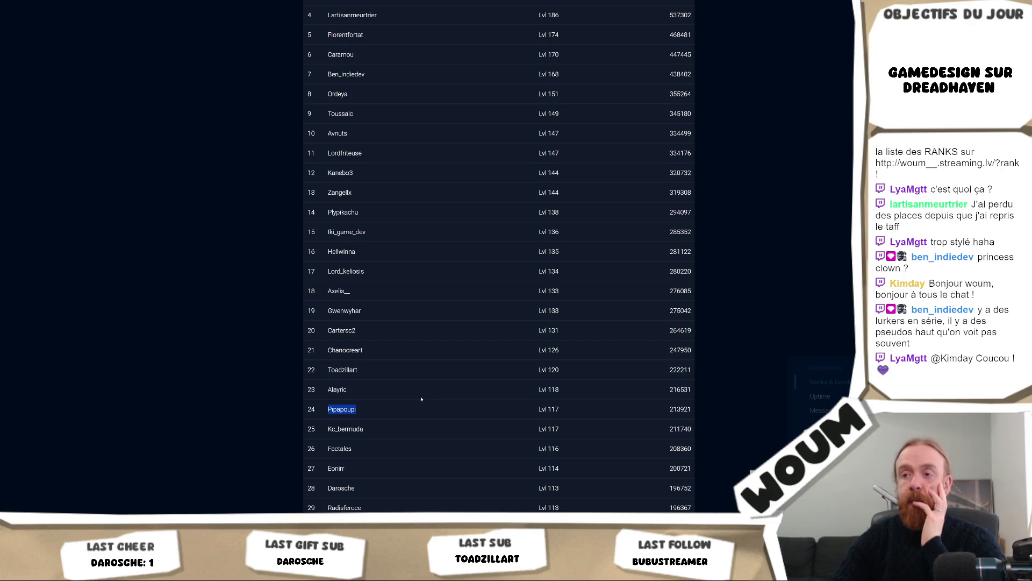
scroll(429, 396, "down", 2)
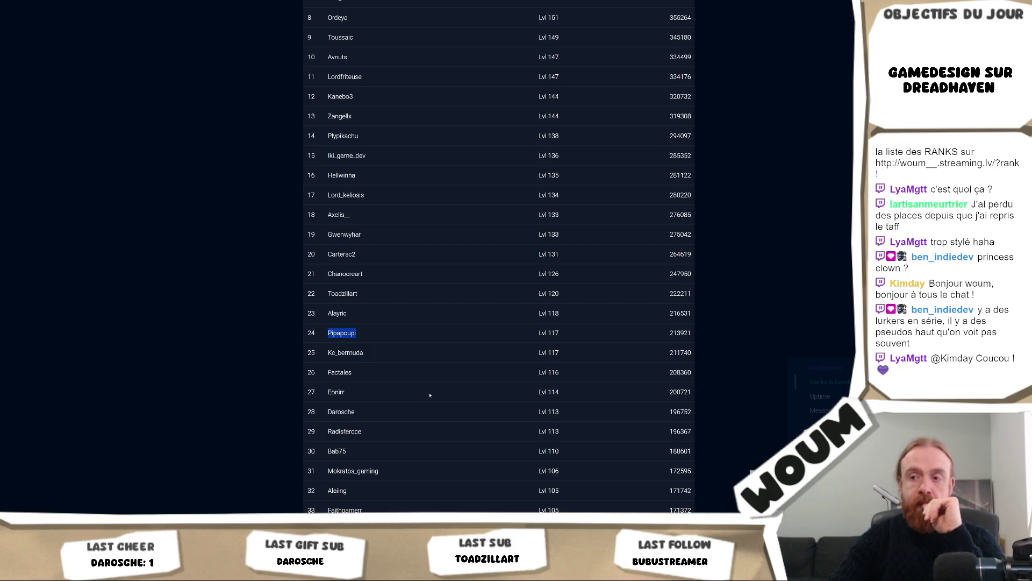
scroll(430, 395, "down", 2)
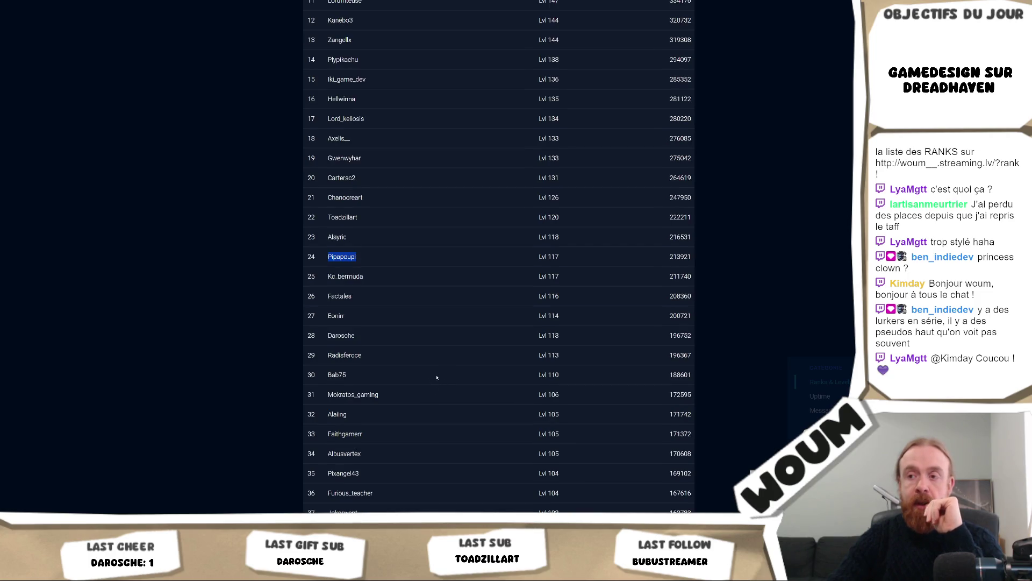
scroll(463, 377, "down", 2)
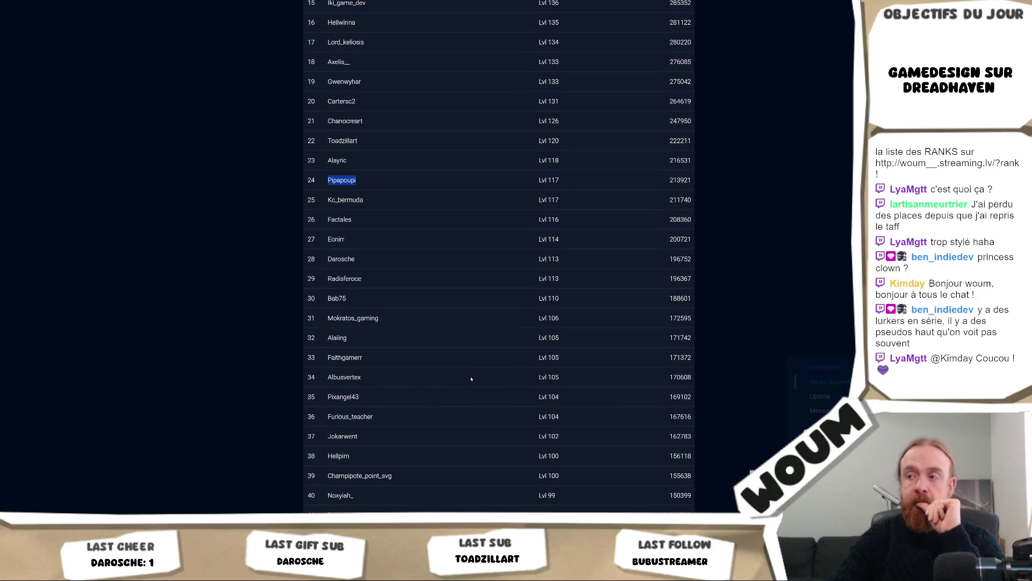
double_click(357, 435)
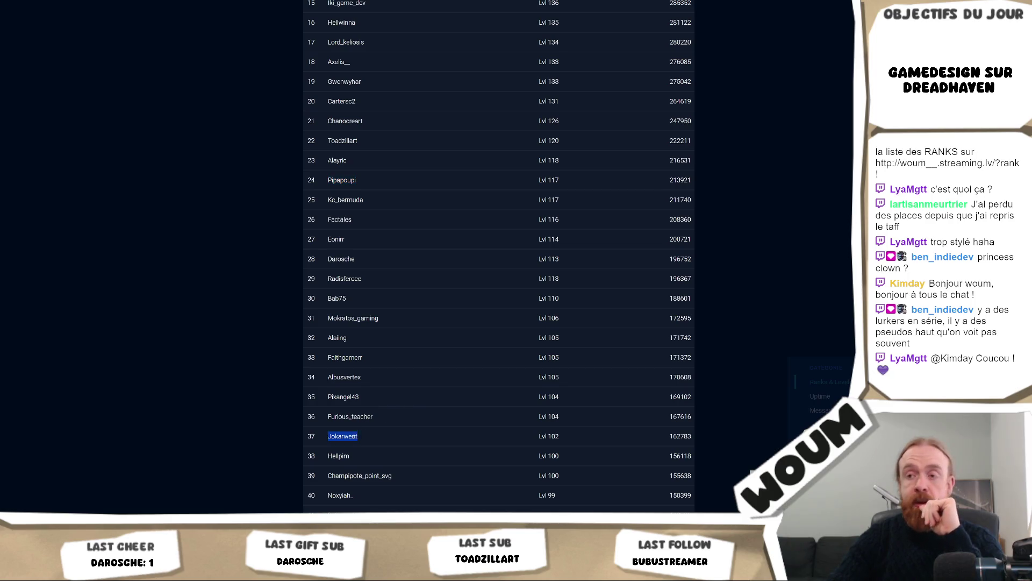
scroll(434, 266, "up", 6)
scroll(435, 267, "up", 8)
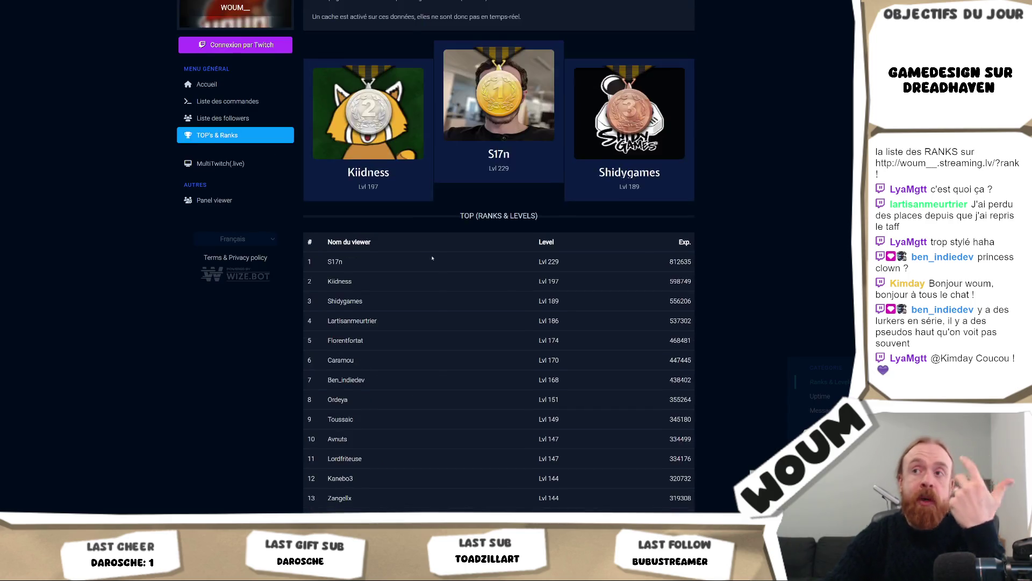
scroll(392, 369, "down", 2)
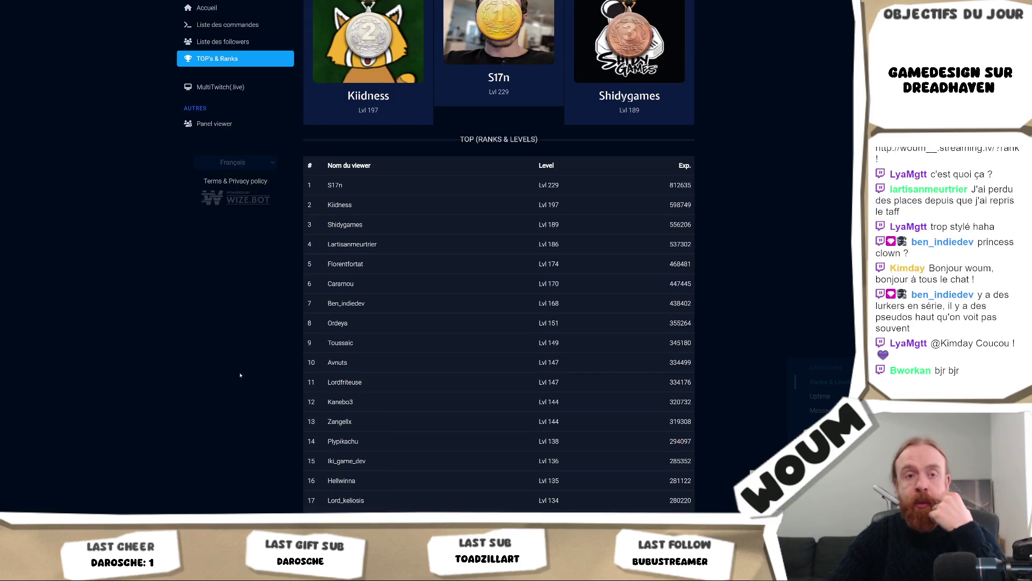
scroll(401, 380, "down", 8)
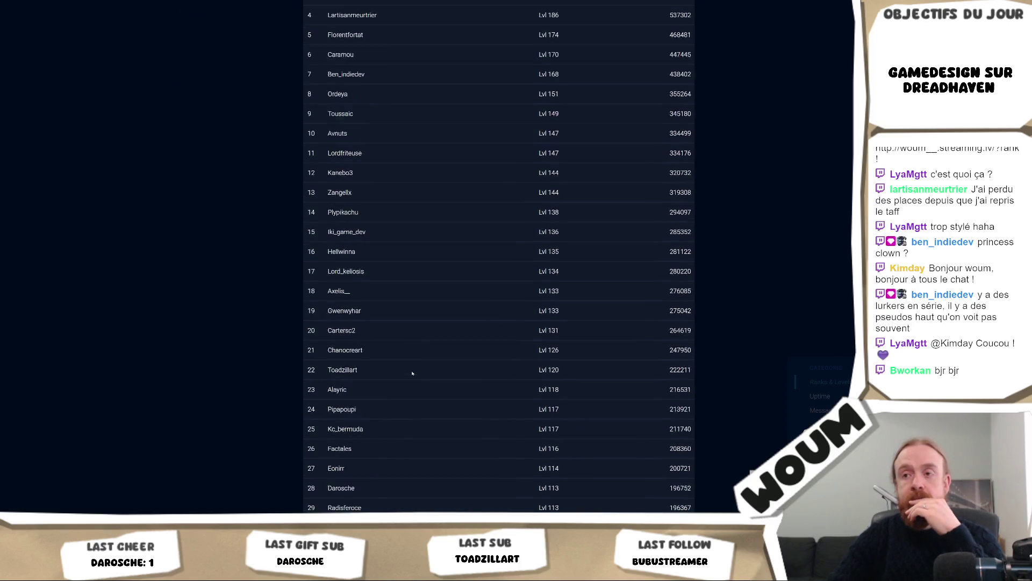
scroll(414, 371, "down", 10)
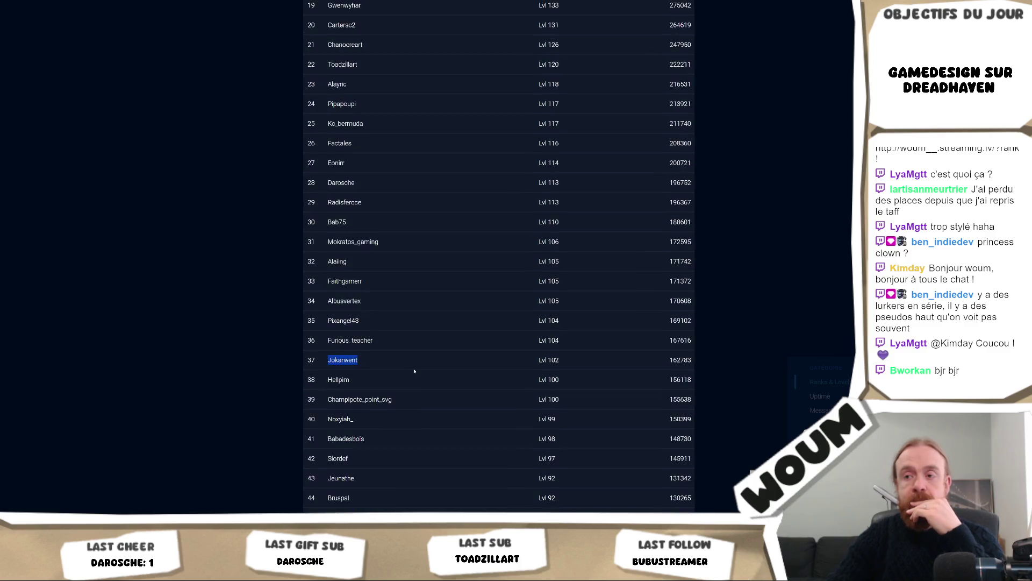
scroll(416, 369, "down", 2)
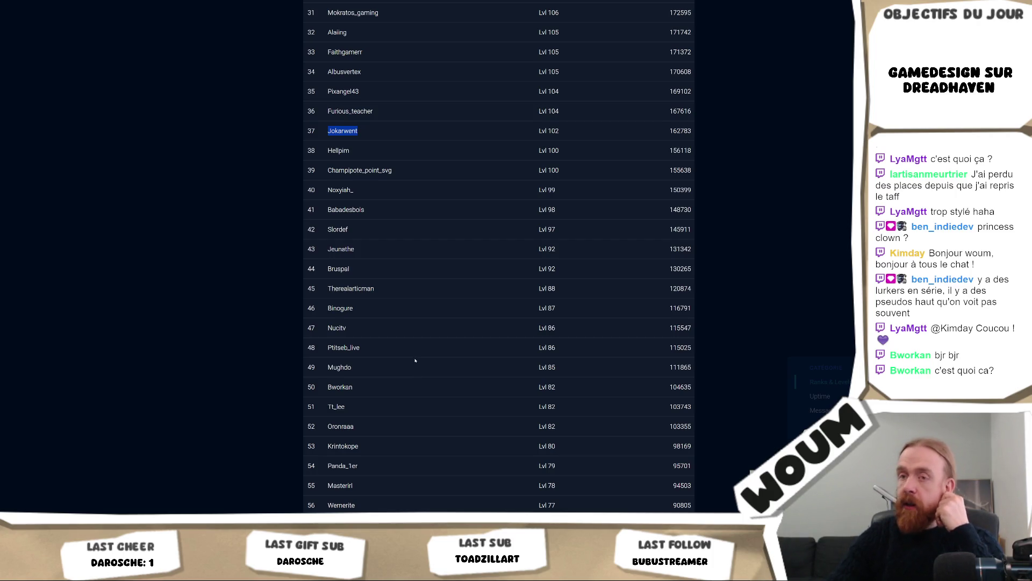
Browse the rest of the leaderboard, then bring the Unity editor back up.
scroll(416, 360, "up", 20)
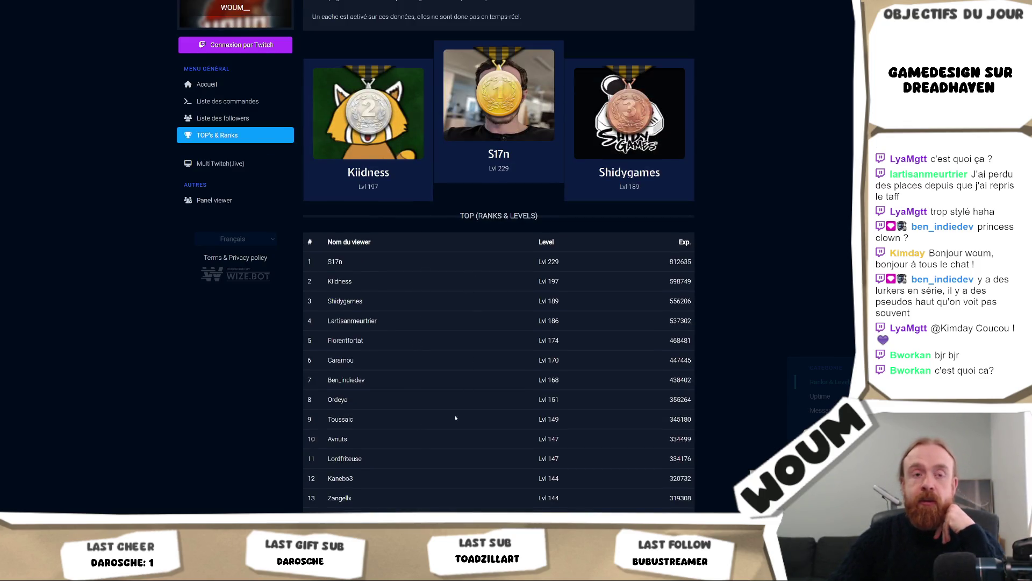
scroll(433, 395, "down", 2)
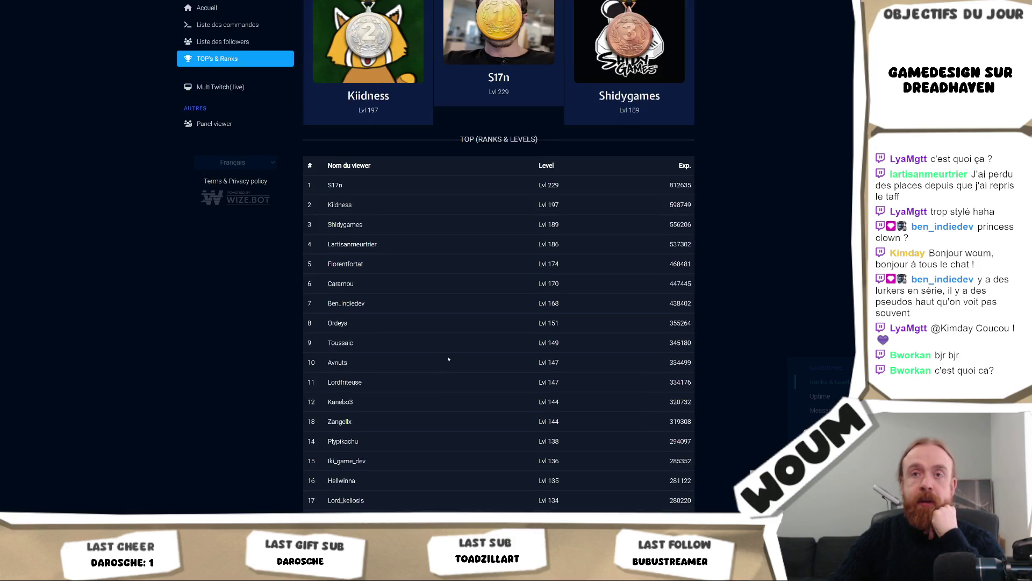
scroll(448, 358, "down", 2)
scroll(449, 359, "down", 2)
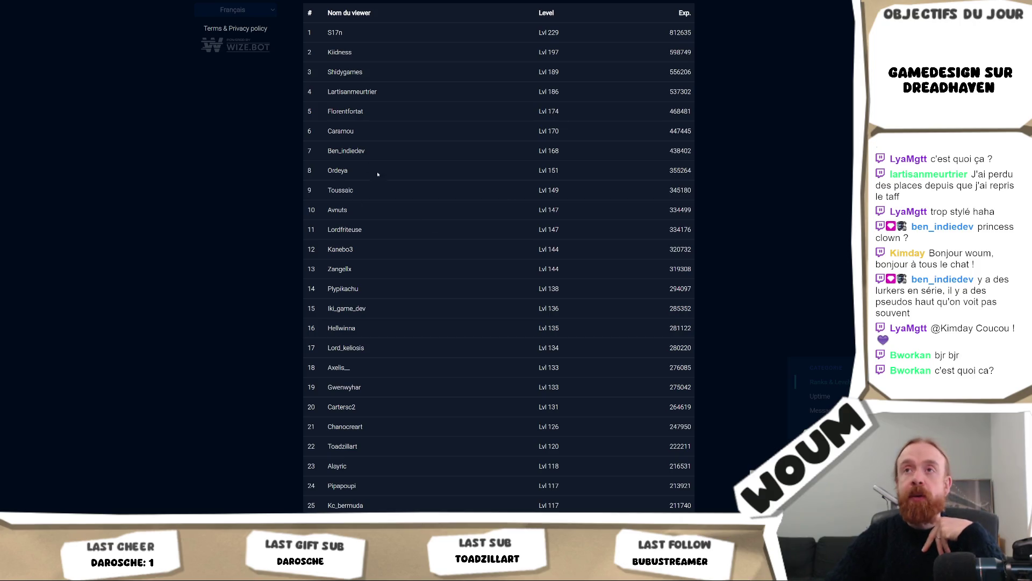
scroll(615, 187, "down", 2)
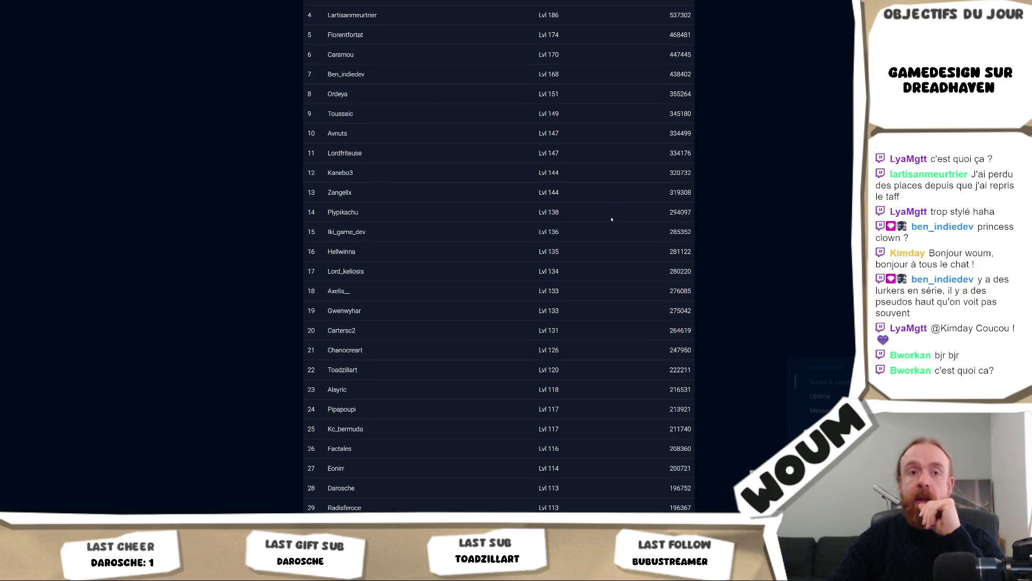
scroll(682, 269, "down", 12)
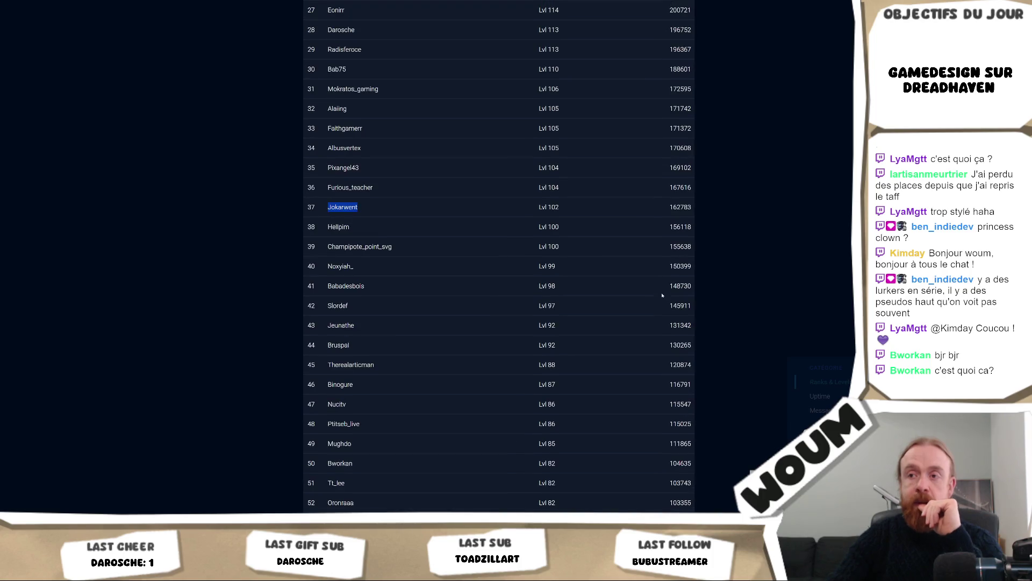
scroll(656, 282, "down", 10)
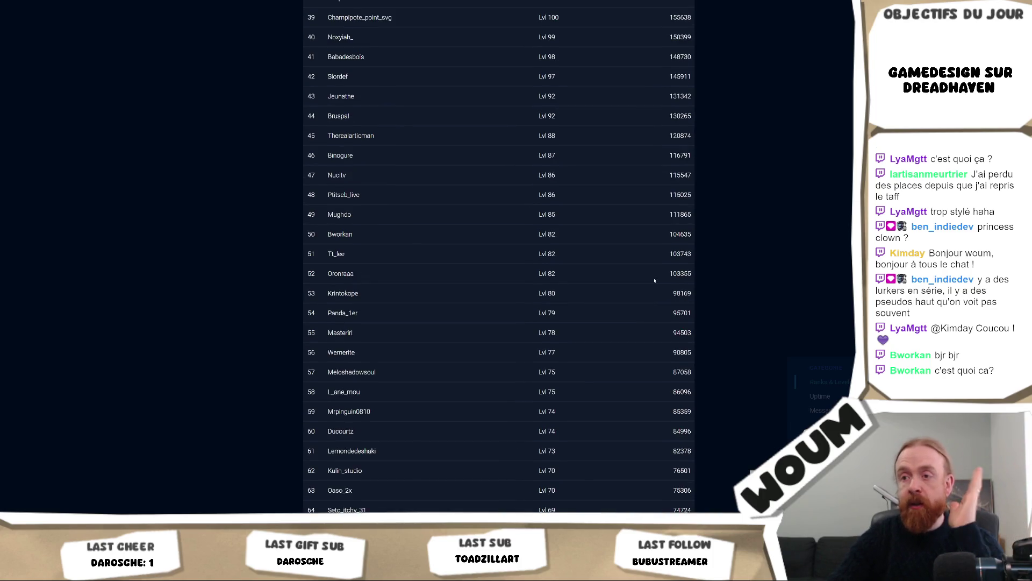
scroll(655, 281, "down", 15)
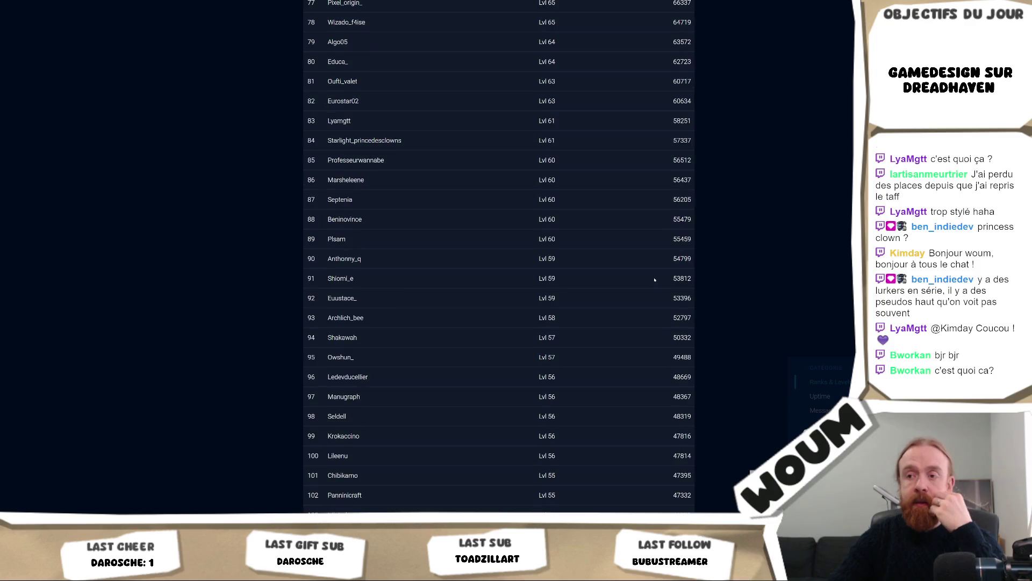
scroll(657, 276, "up", 13)
scroll(658, 276, "up", 20)
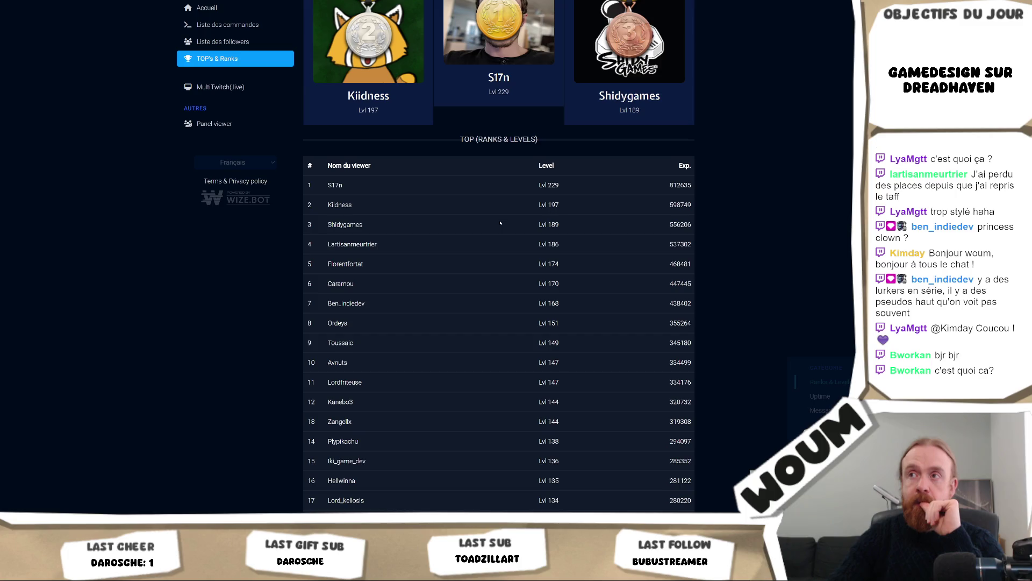
scroll(500, 224, "down", 20)
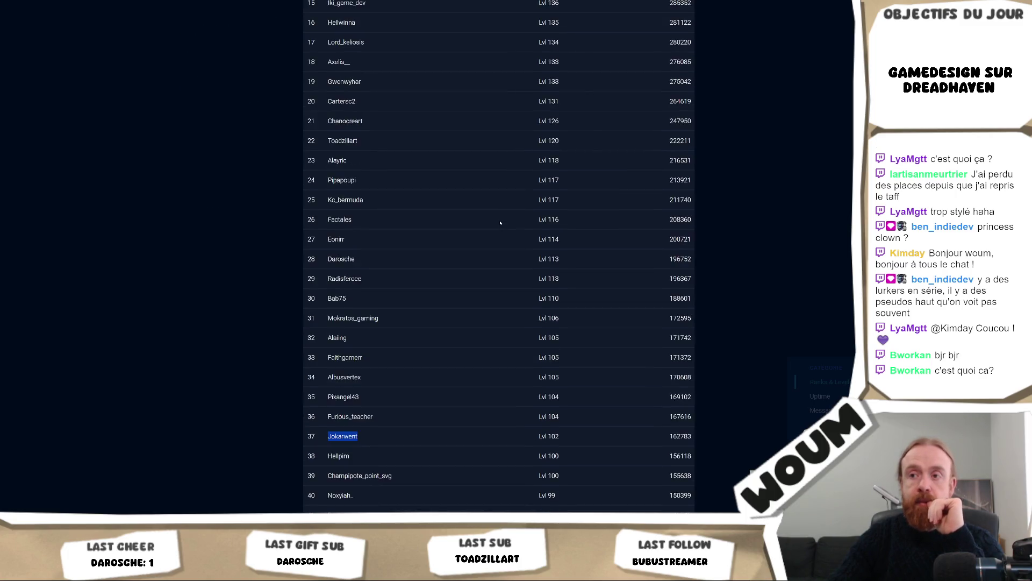
scroll(499, 225, "down", 9)
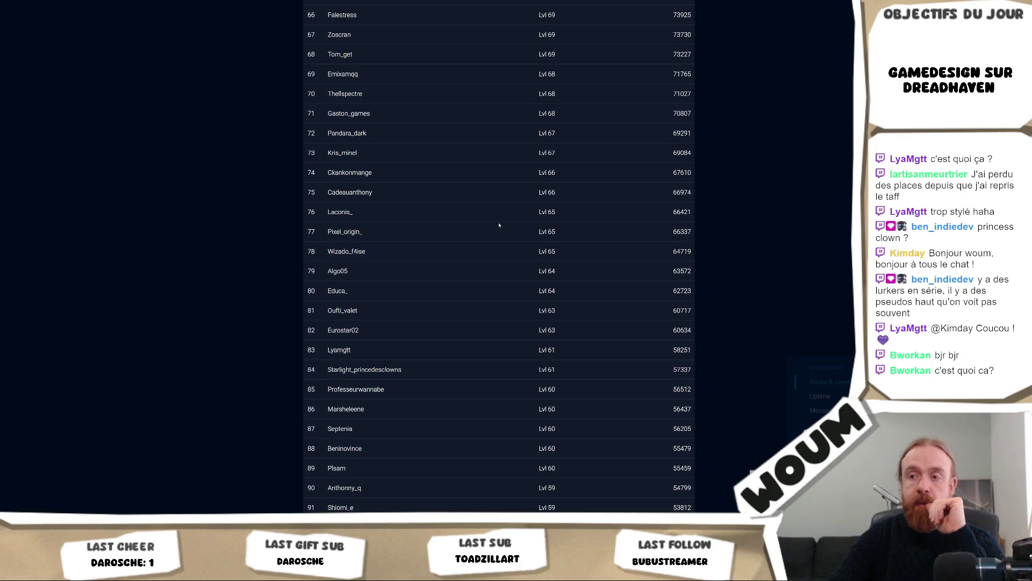
scroll(499, 225, "down", 2)
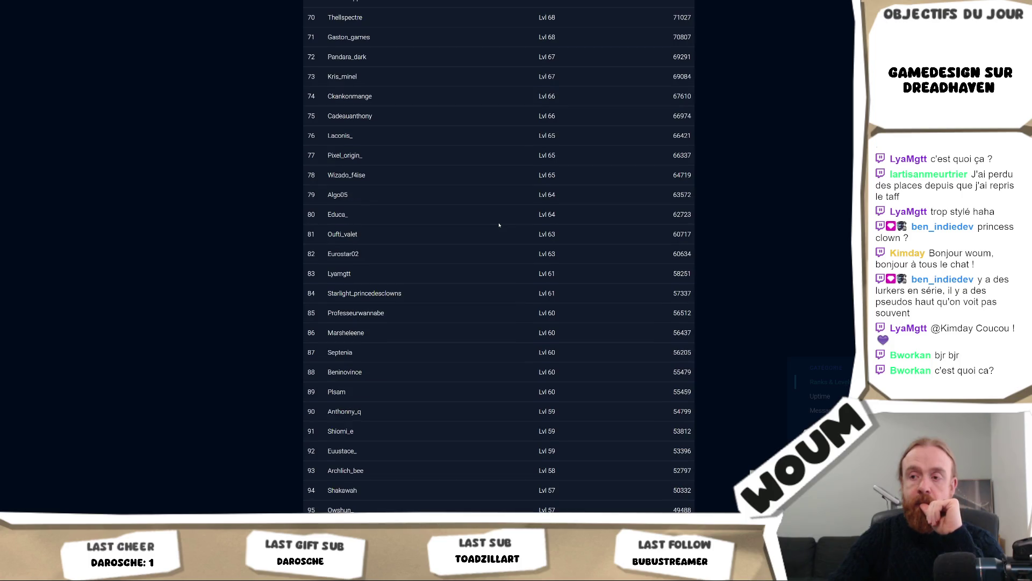
scroll(499, 225, "up", 14)
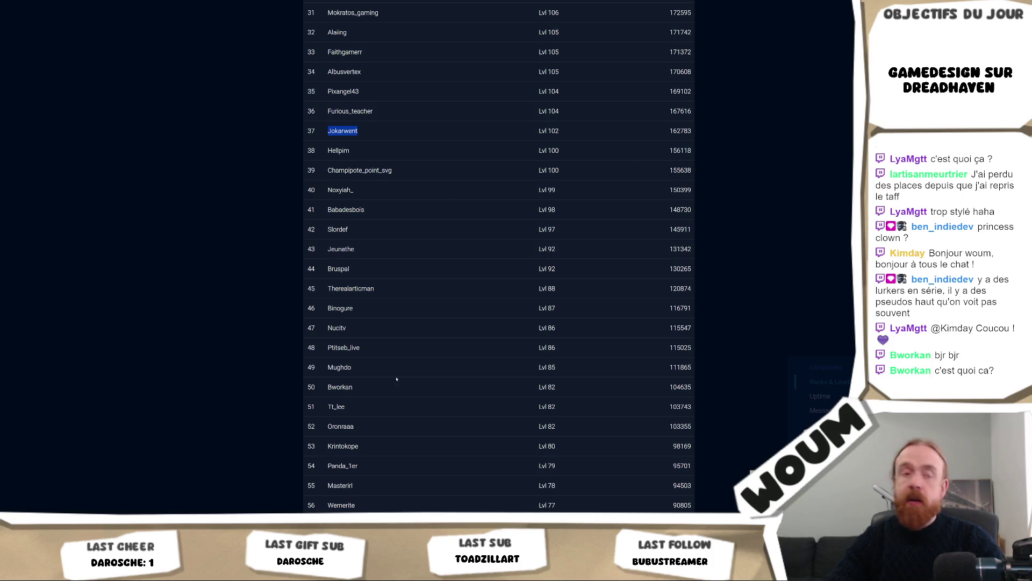
left_click(438, 285)
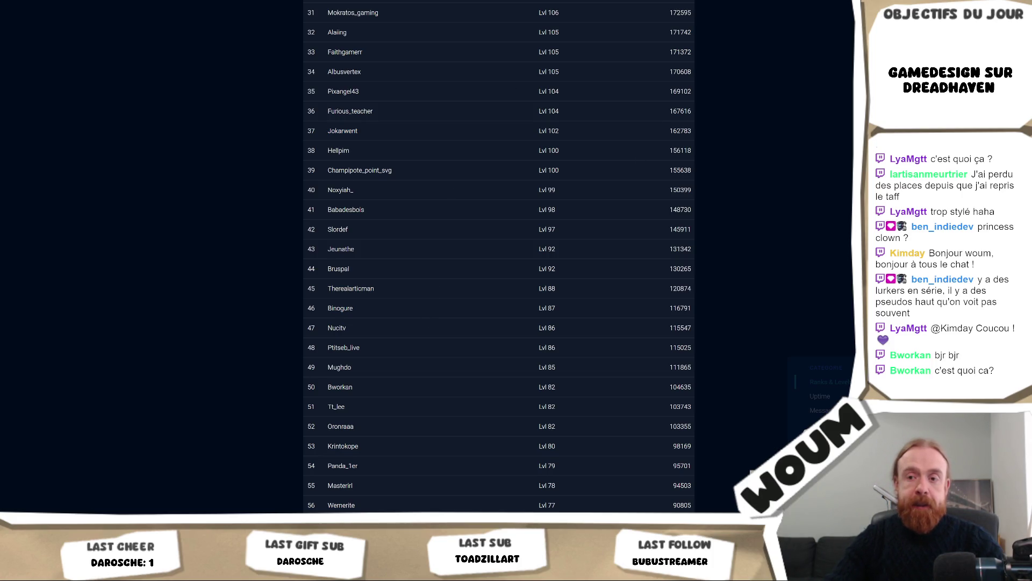
left_click(172, 449)
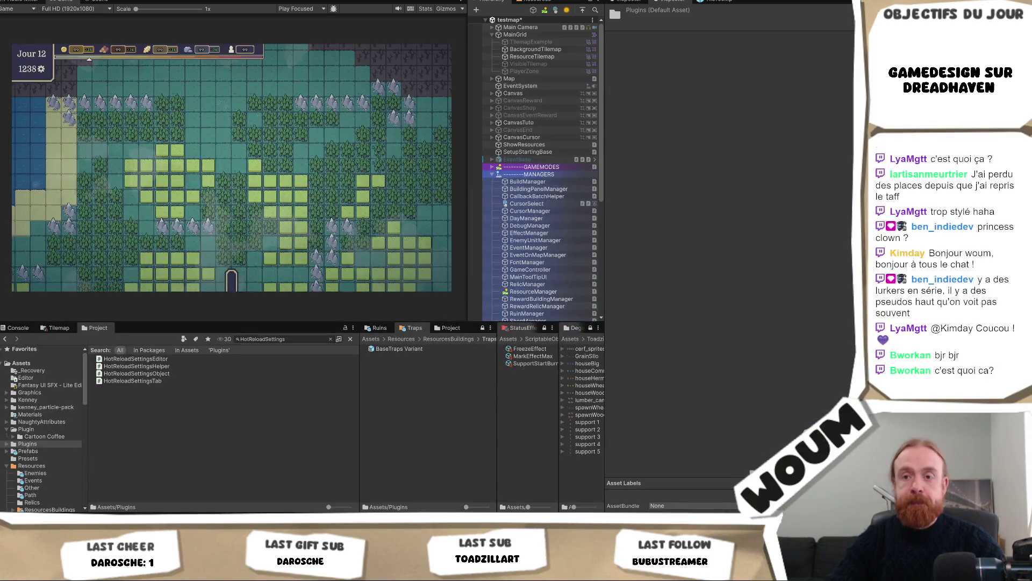
Clear the Project search so Assets/Plugins shows, then return to the browser leaderboard.
left_click(330, 339)
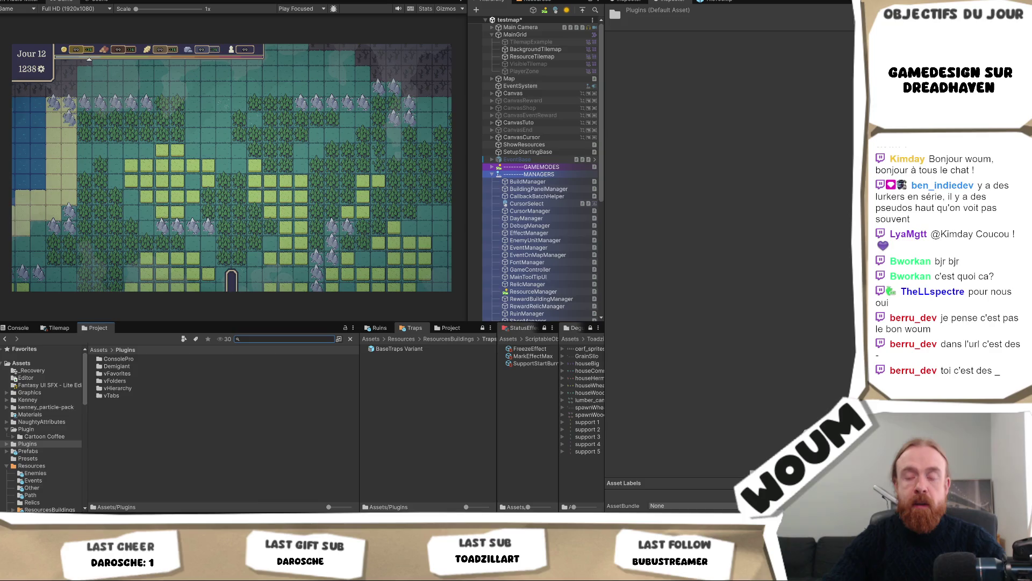
mouse_move(212, 514)
left_click(111, 517)
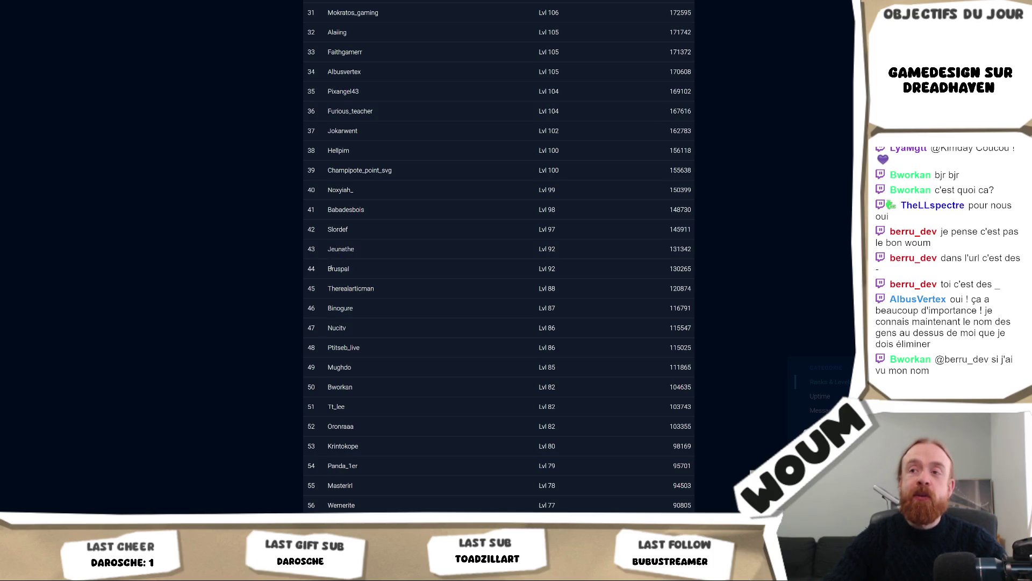
scroll(352, 279, "up", 1)
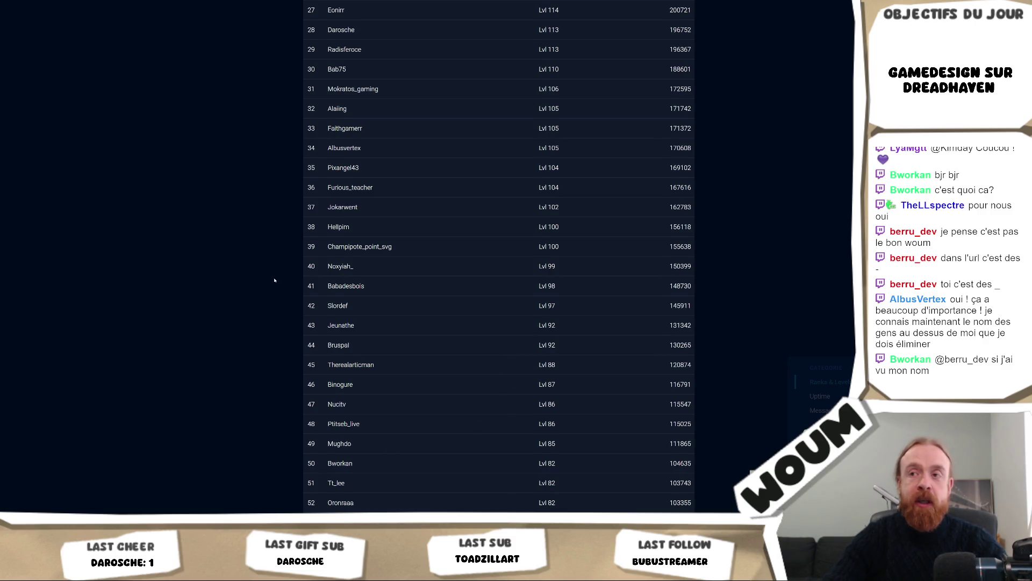
scroll(274, 280, "down", 5)
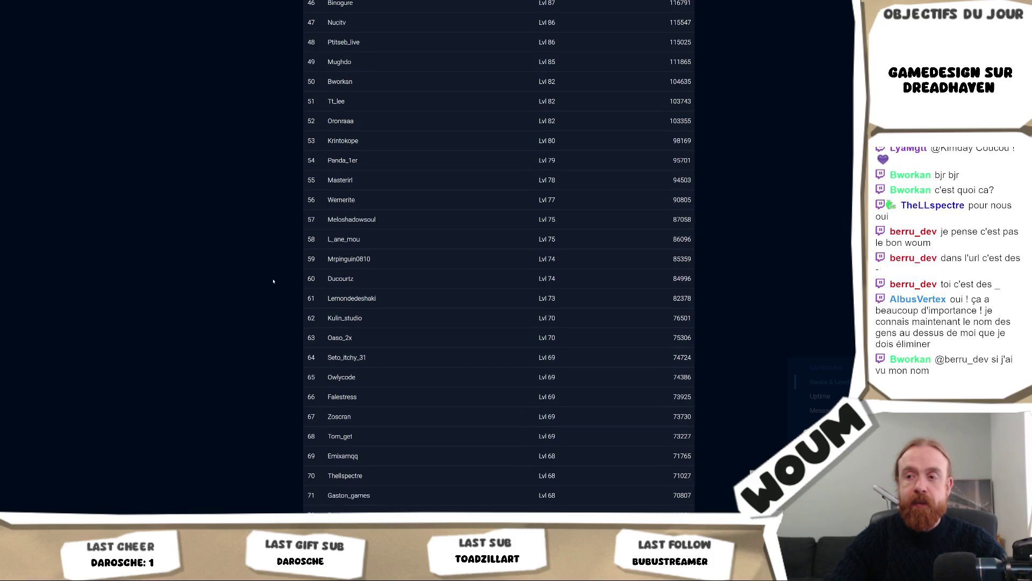
scroll(273, 282, "down", 5)
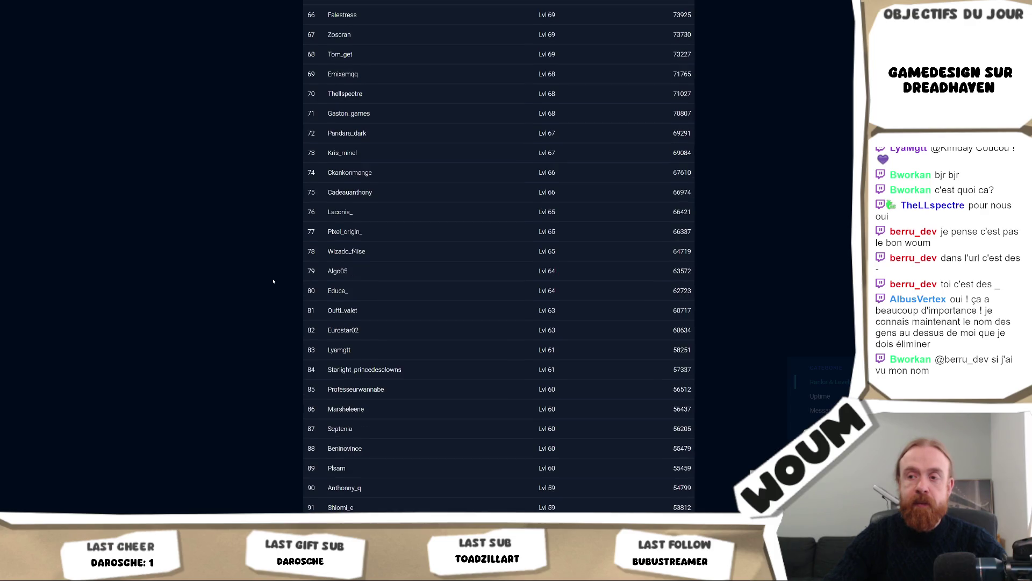
scroll(273, 281, "down", 2)
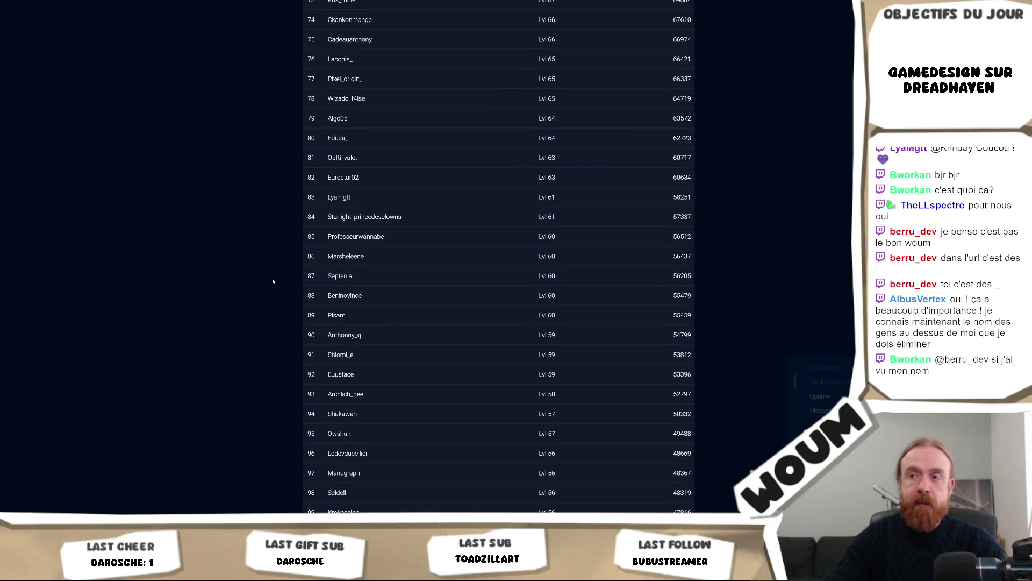
scroll(273, 281, "down", 3)
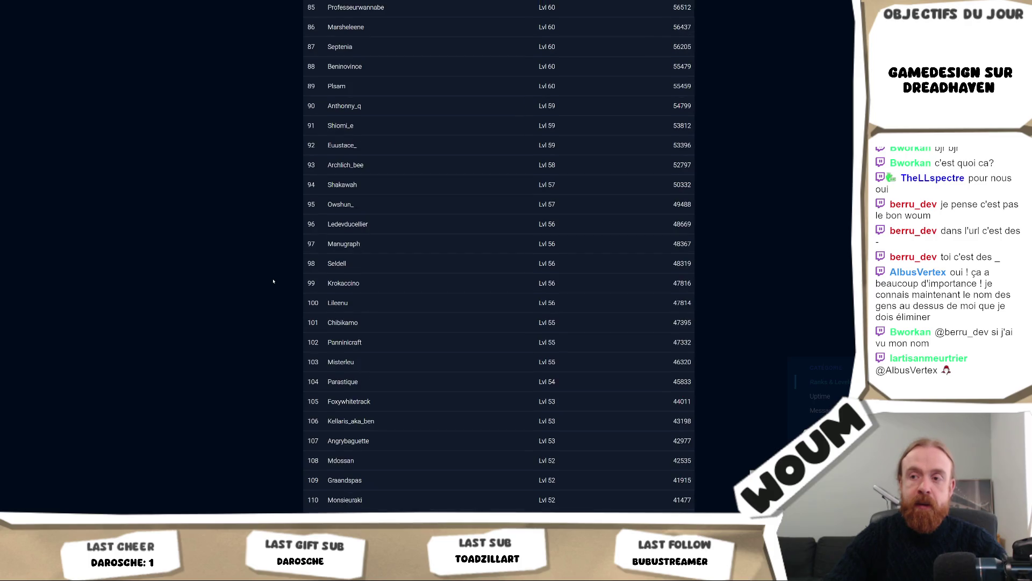
scroll(273, 281, "down", 3)
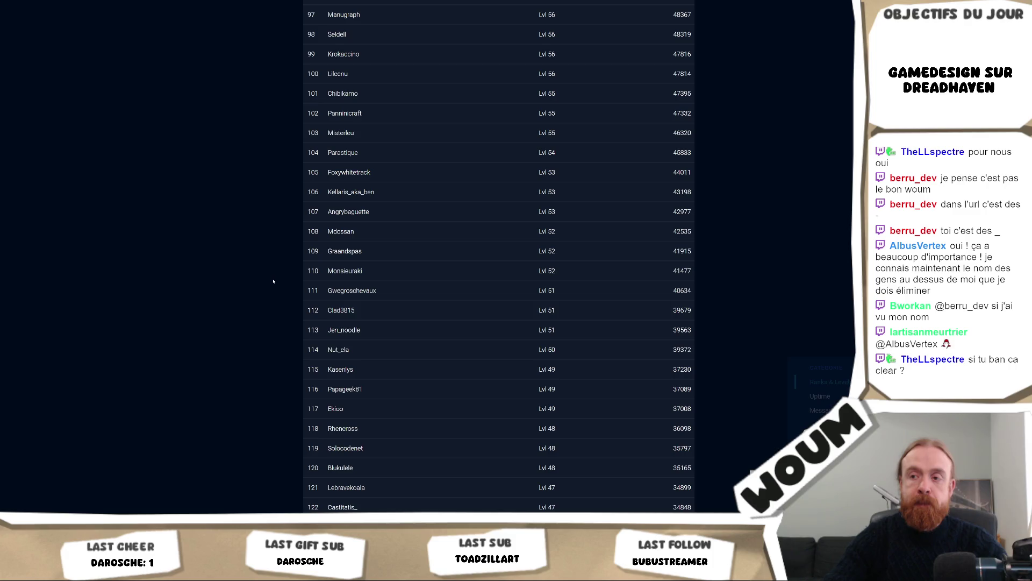
double_click(337, 349)
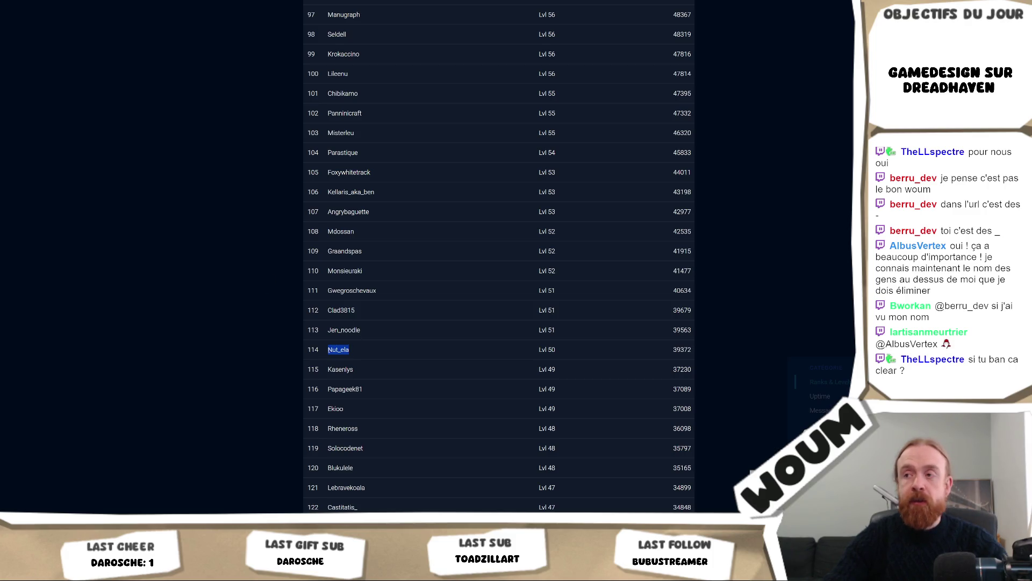
left_click(274, 368)
scroll(265, 361, "up", 1)
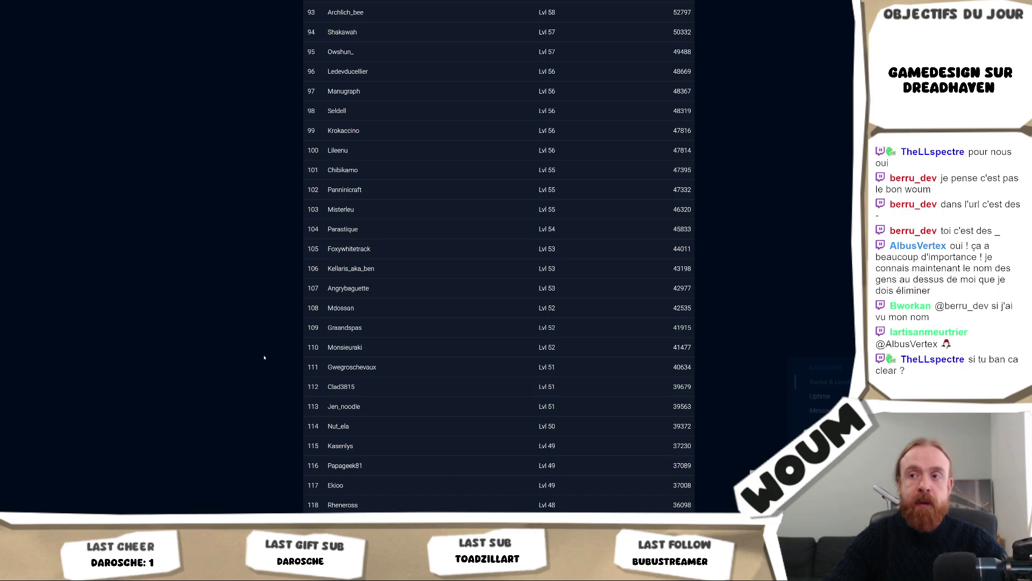
scroll(264, 357, "down", 2)
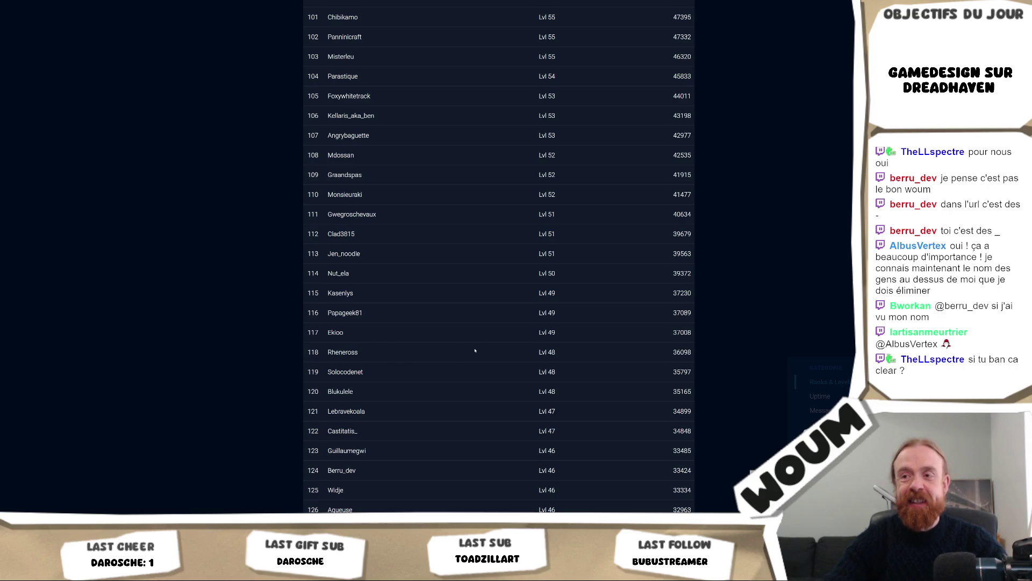
scroll(475, 350, "up", 5)
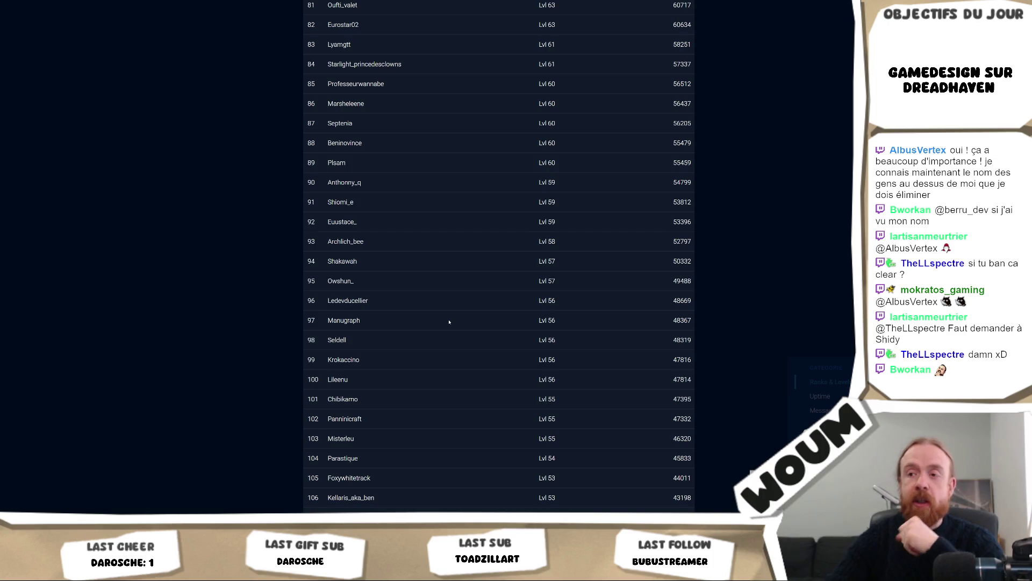
scroll(449, 322, "up", 20)
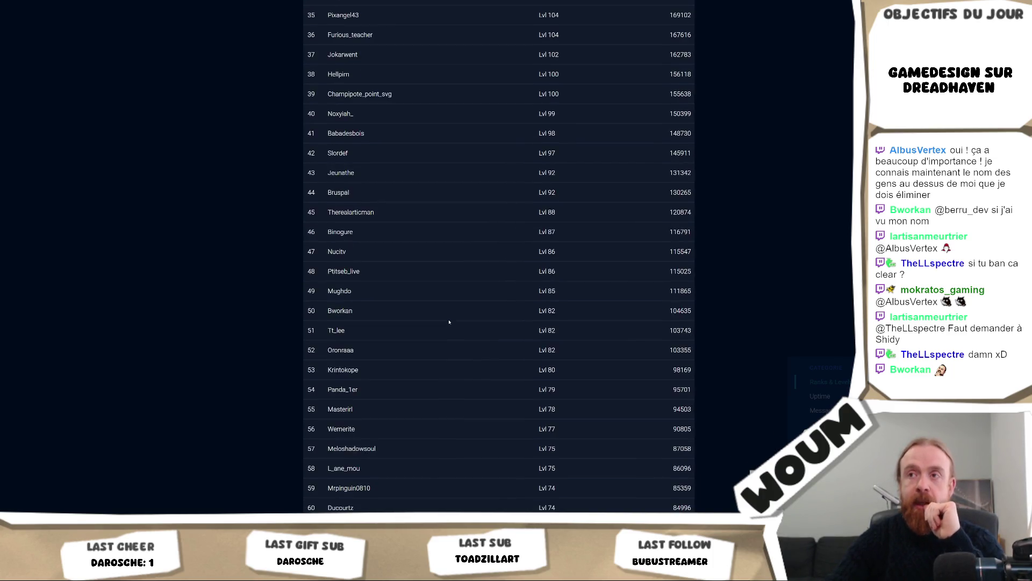
scroll(448, 336, "up", 5)
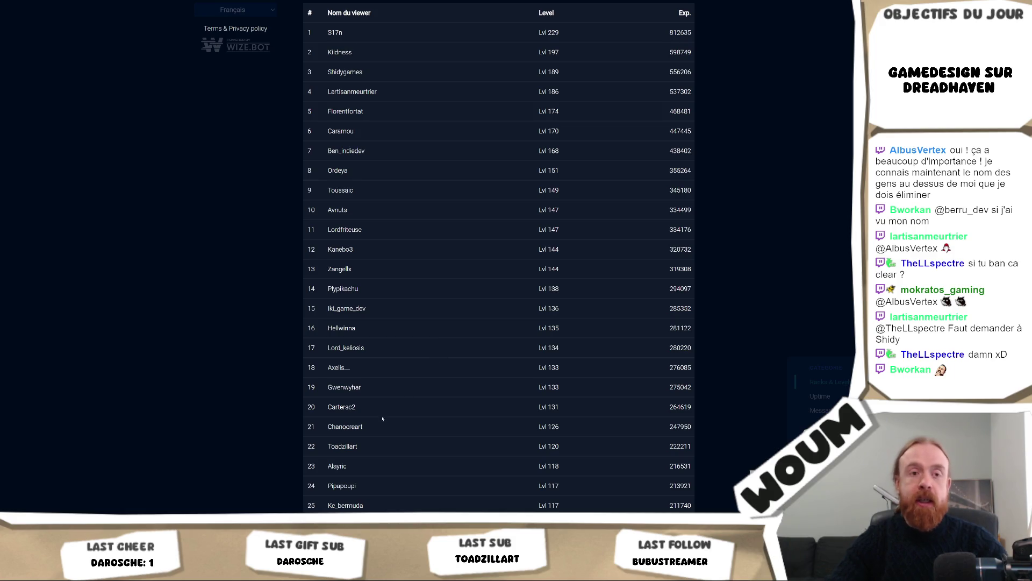
Look over the UnitType building-id enum in Visual Studio and return to Unity.
key("alt+Tab")
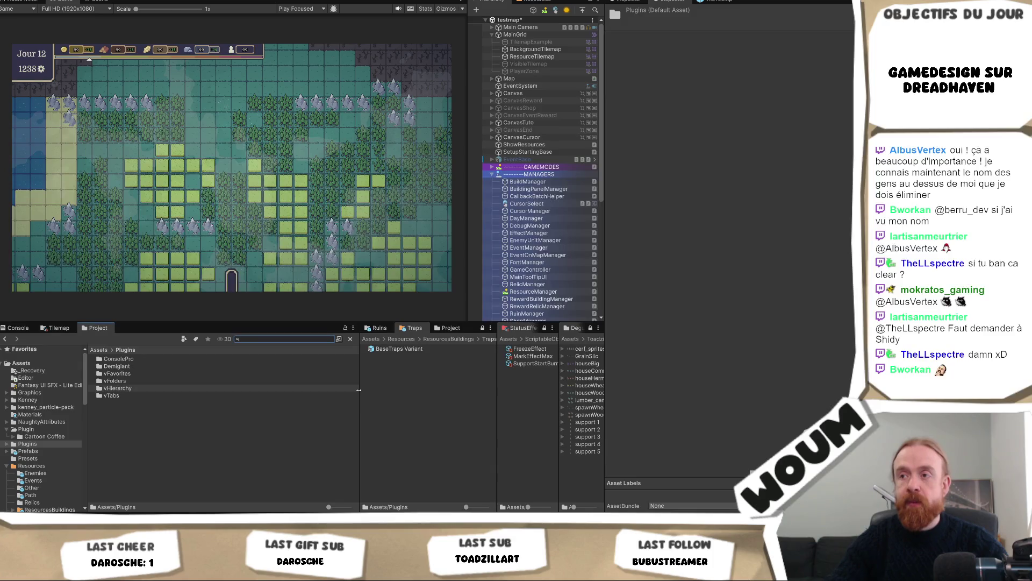
left_click_drag(360, 390, 369, 390)
key("alt+Tab")
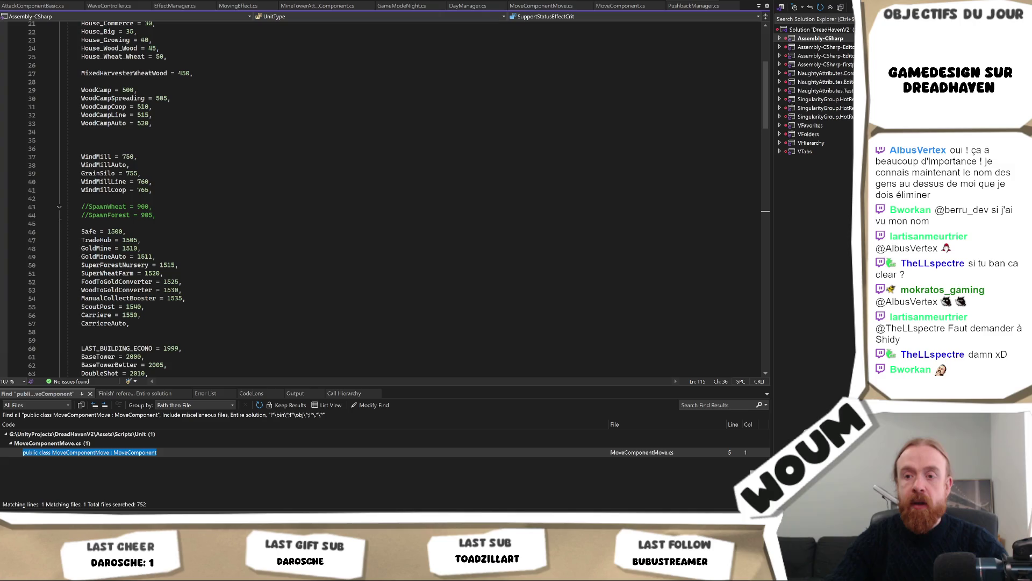
key("alt+Tab")
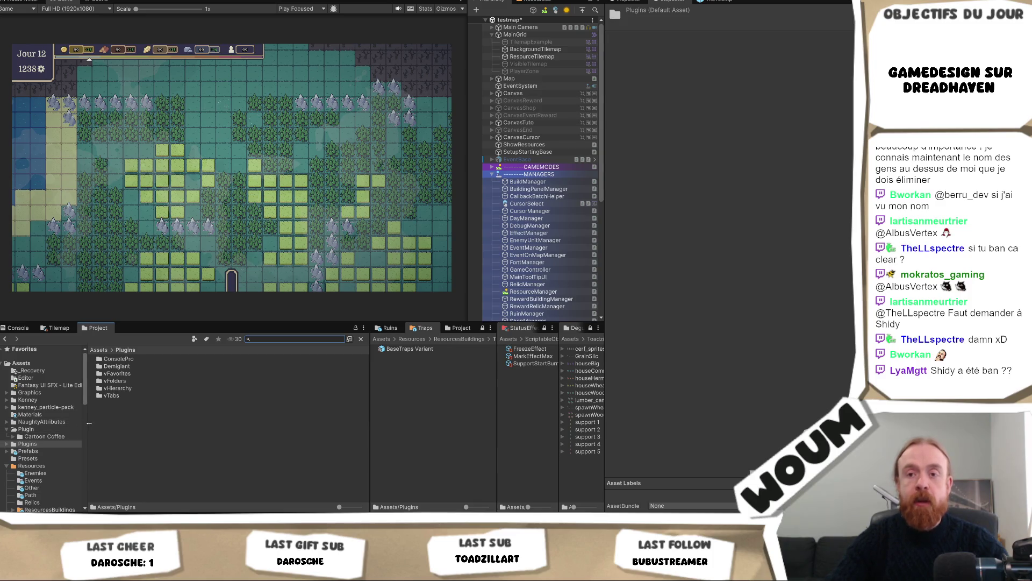
Widen the Project window's folder tree.
mouse_move(109, 425)
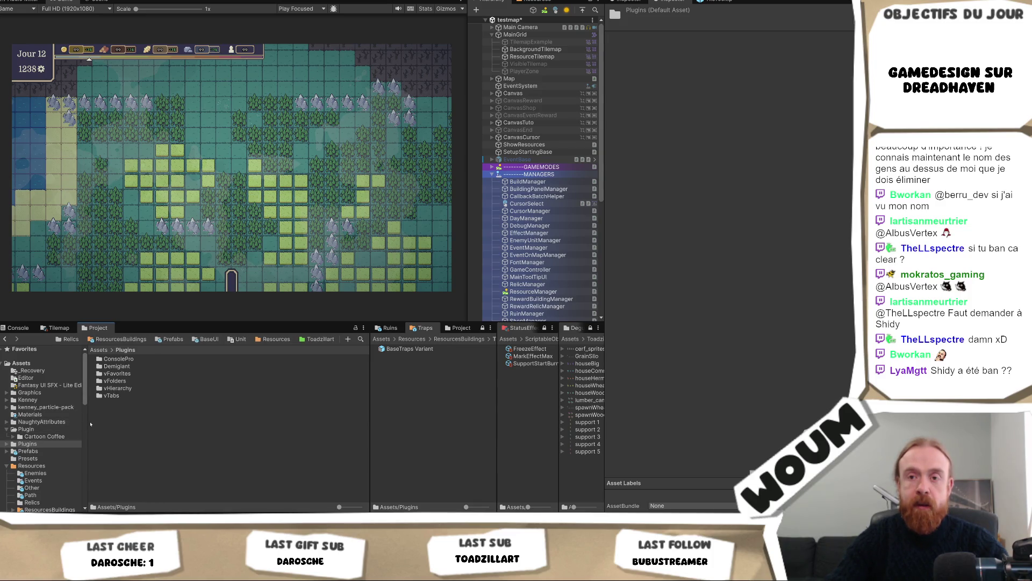
scroll(88, 424, "down", 5)
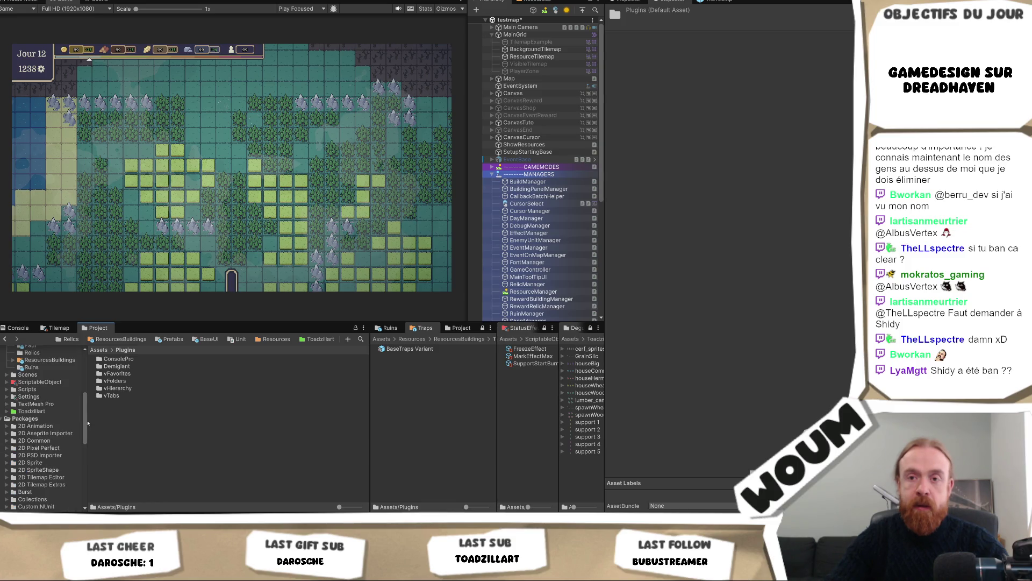
left_click_drag(89, 422, 115, 422)
scroll(52, 429, "up", 8)
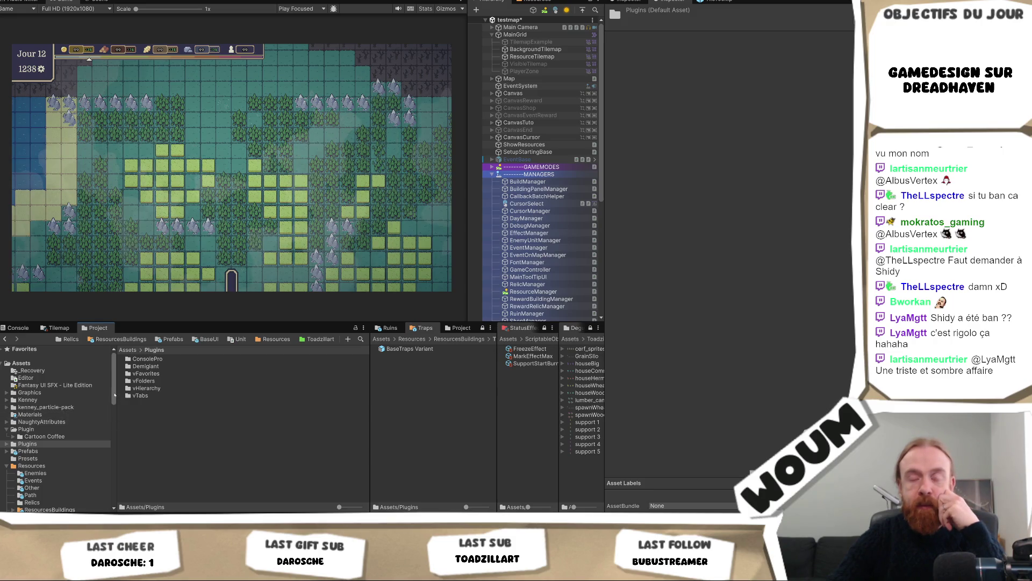
left_click_drag(115, 394, 114, 403)
scroll(115, 403, "up", 2)
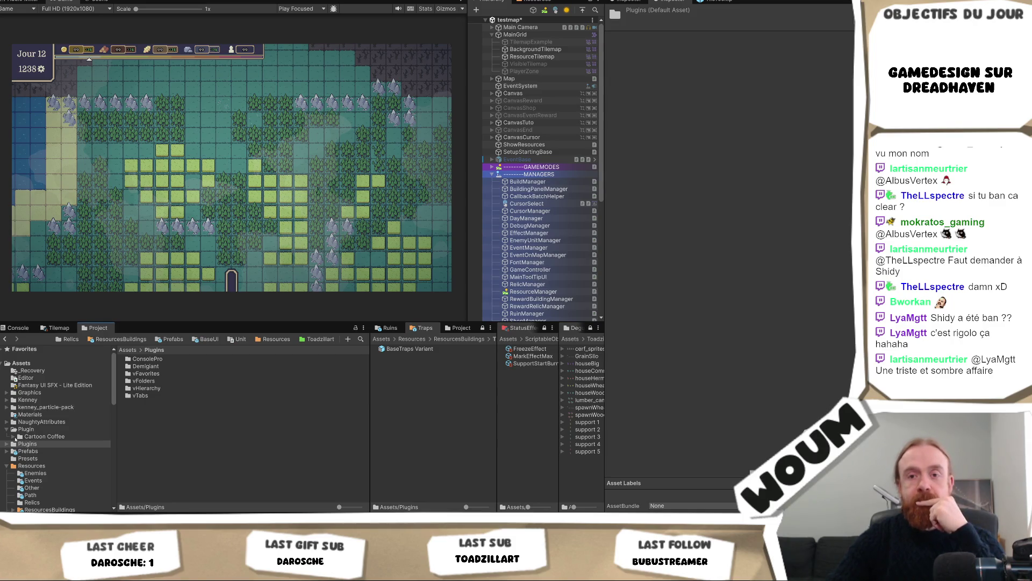
Collapse the Plugin folder and open Assets/Resources/ResourcesBuildings.
left_click(14, 437)
left_click(13, 436)
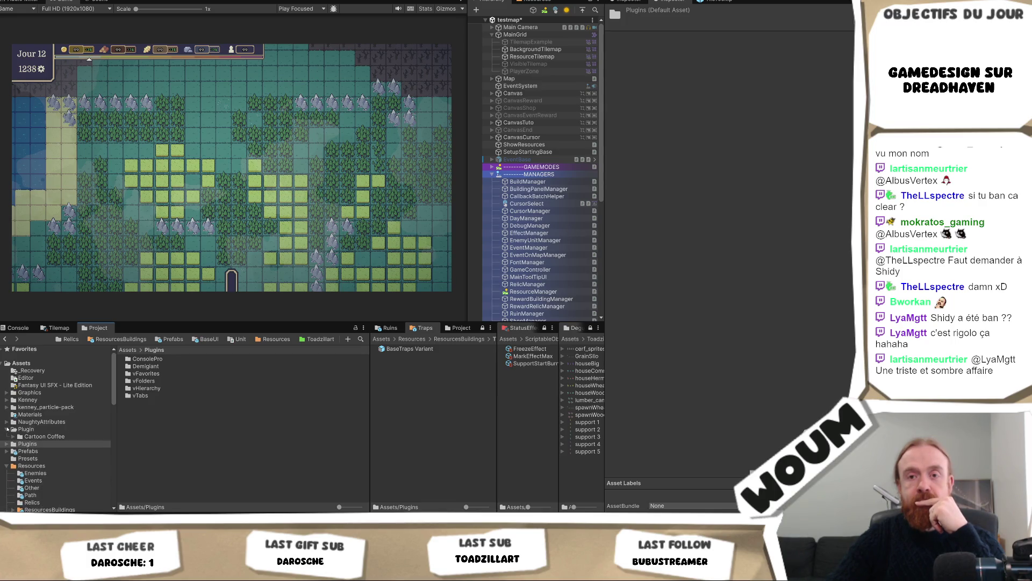
left_click(7, 429)
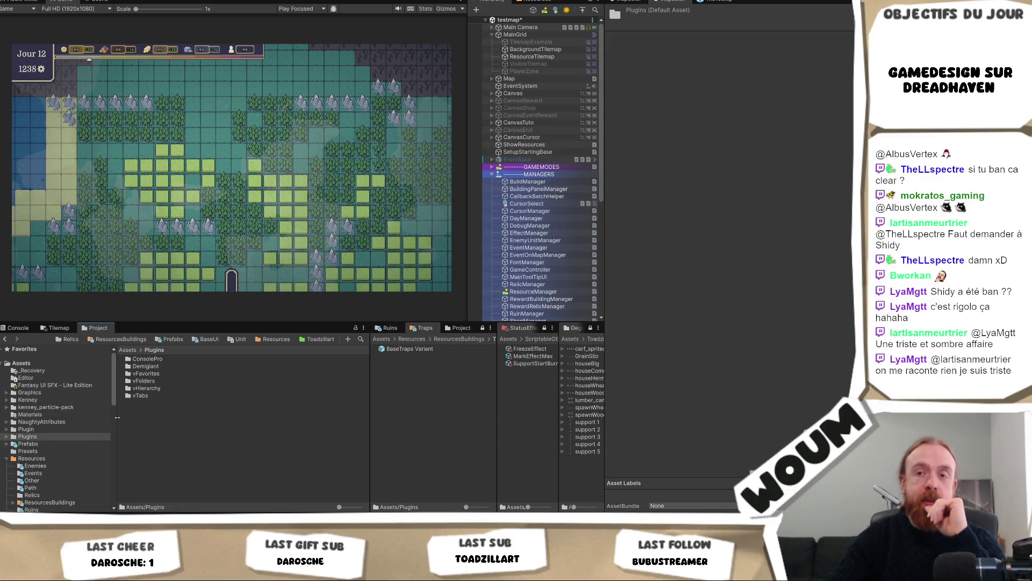
left_click_drag(117, 417, 119, 417)
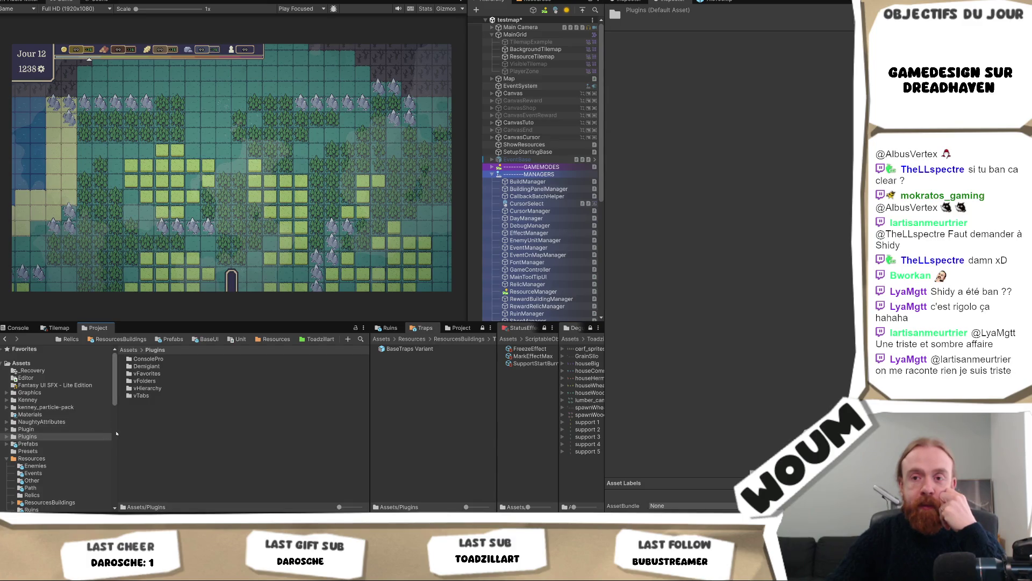
mouse_move(118, 432)
left_mouse_down()
mouse_move(107, 432)
mouse_move(116, 432)
left_mouse_up()
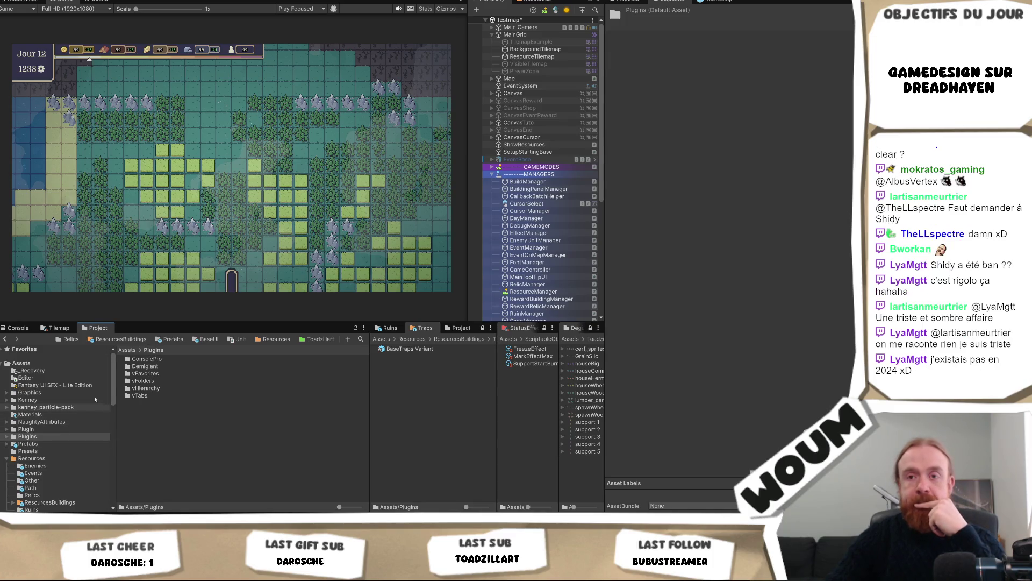
left_click(122, 339)
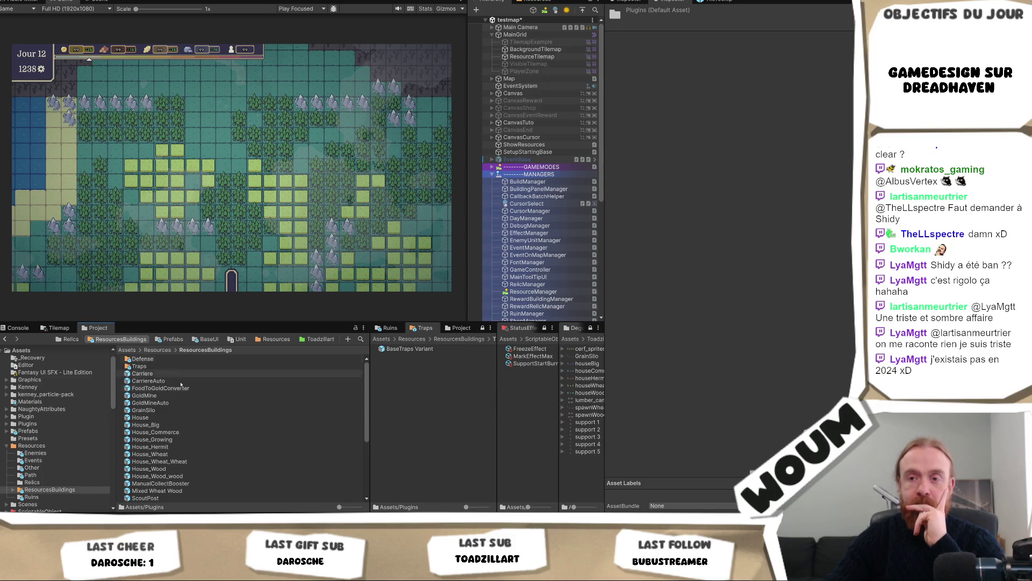
scroll(181, 429, "down", 5)
scroll(181, 429, "up", 5)
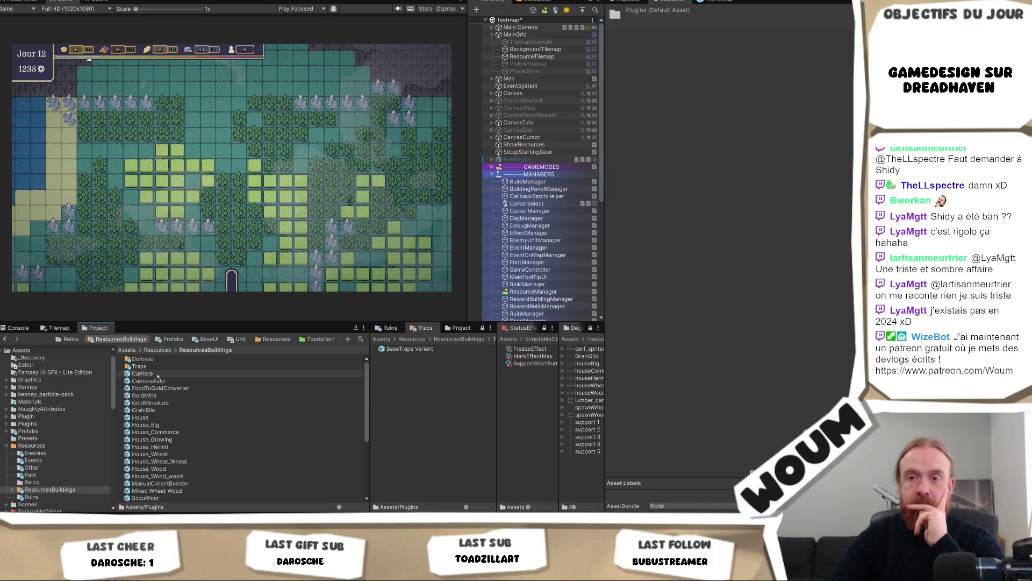
left_click(159, 373)
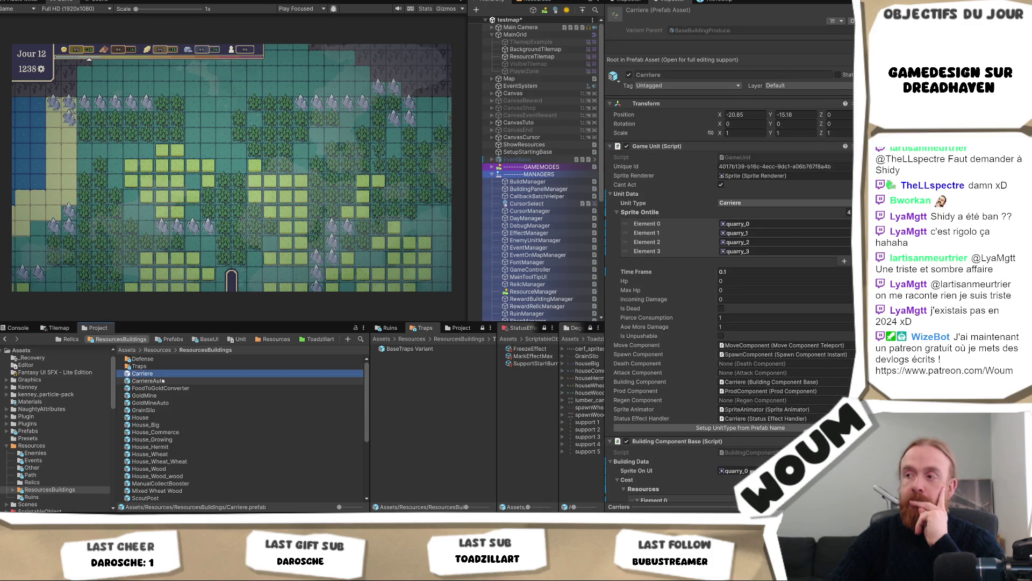
scroll(725, 379, "down", 2)
scroll(725, 378, "down", 2)
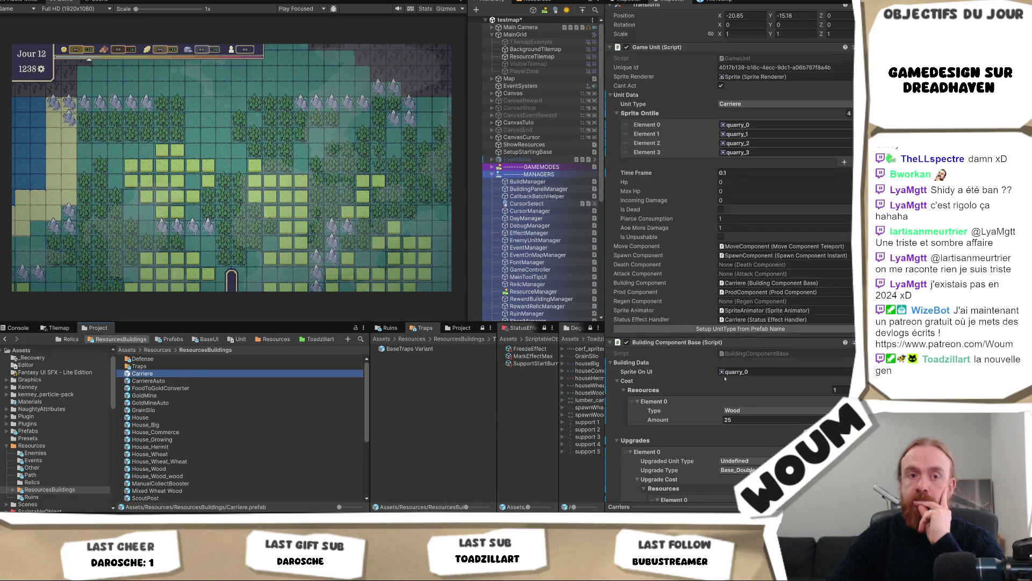
scroll(725, 378, "down", 1)
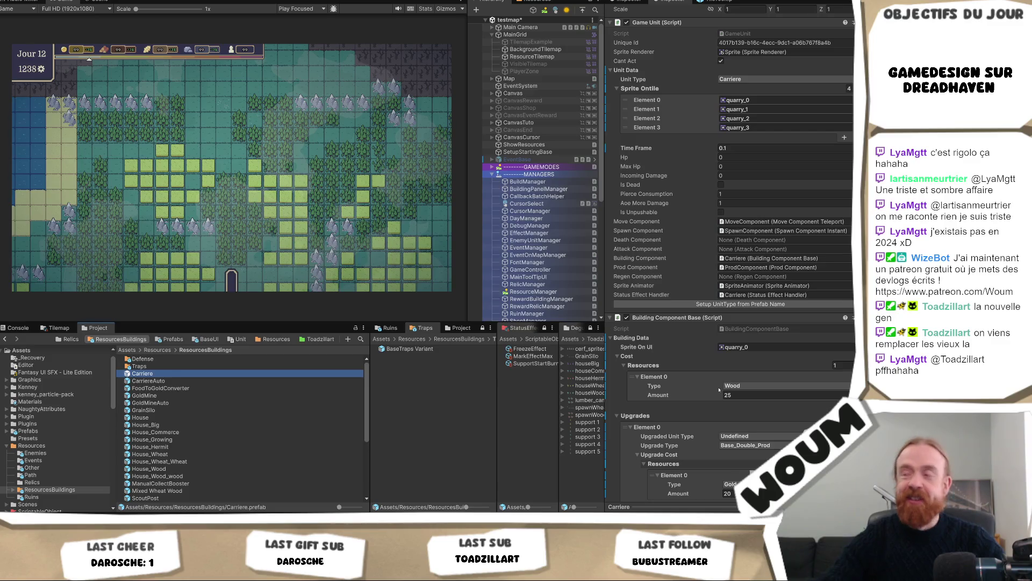
left_click(747, 394)
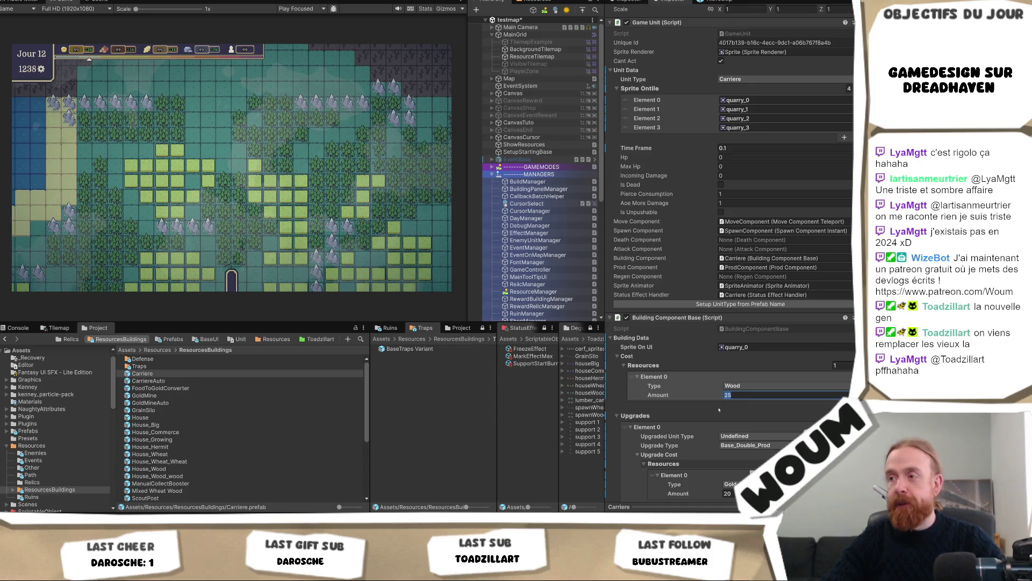
scroll(718, 407, "down", 2)
scroll(718, 407, "down", 4)
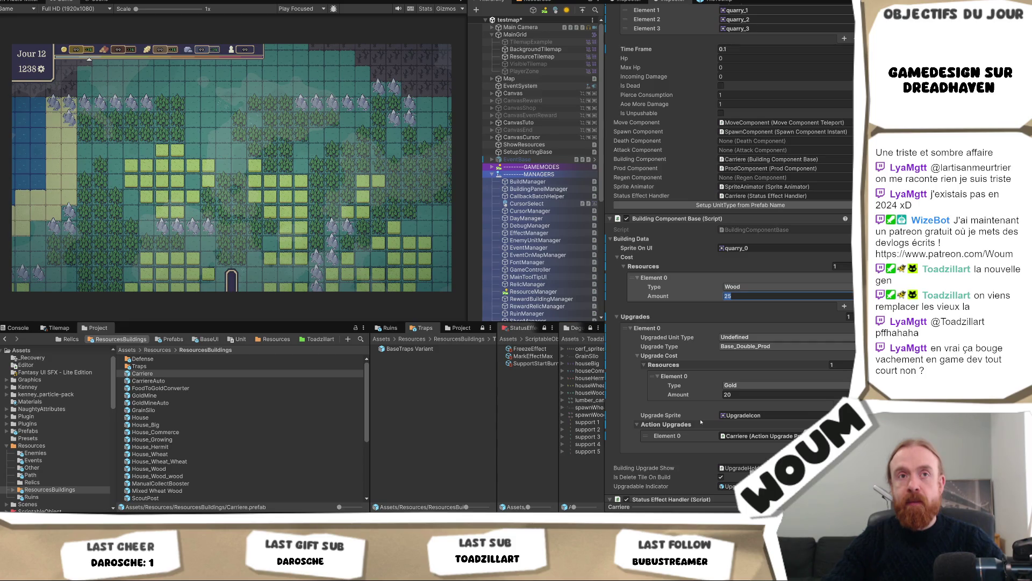
mouse_move(700, 424)
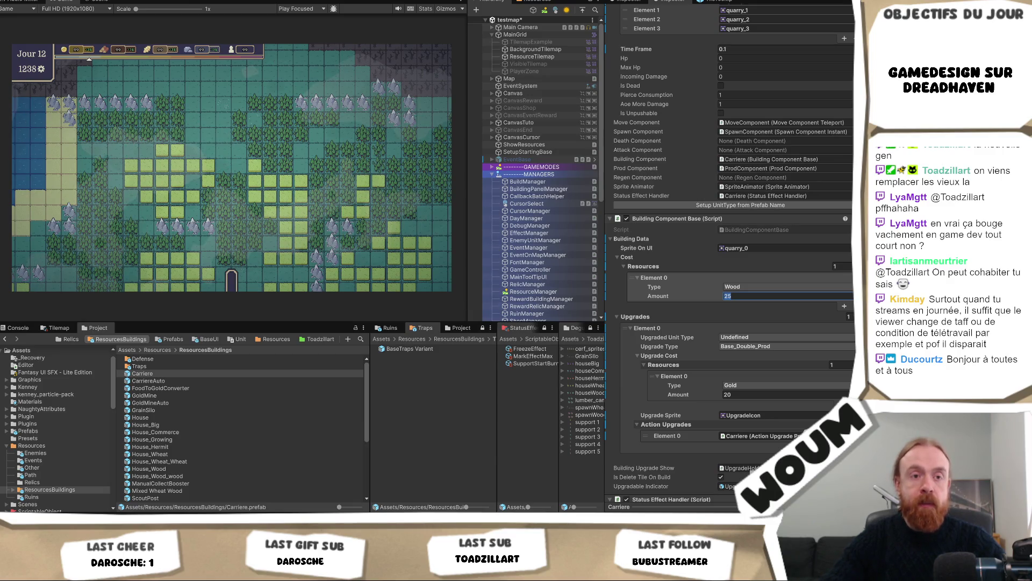
key("Return")
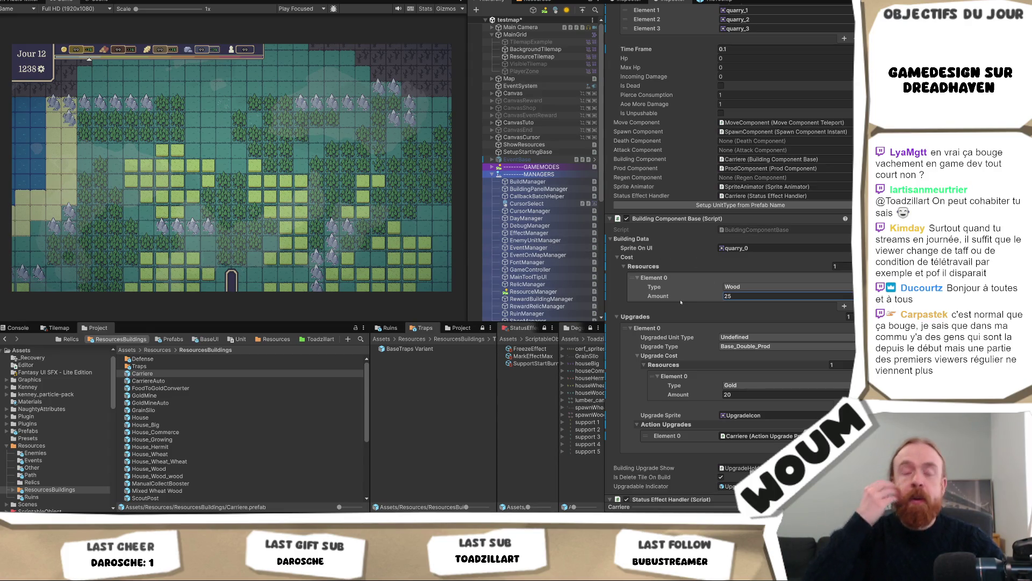
left_click(776, 300)
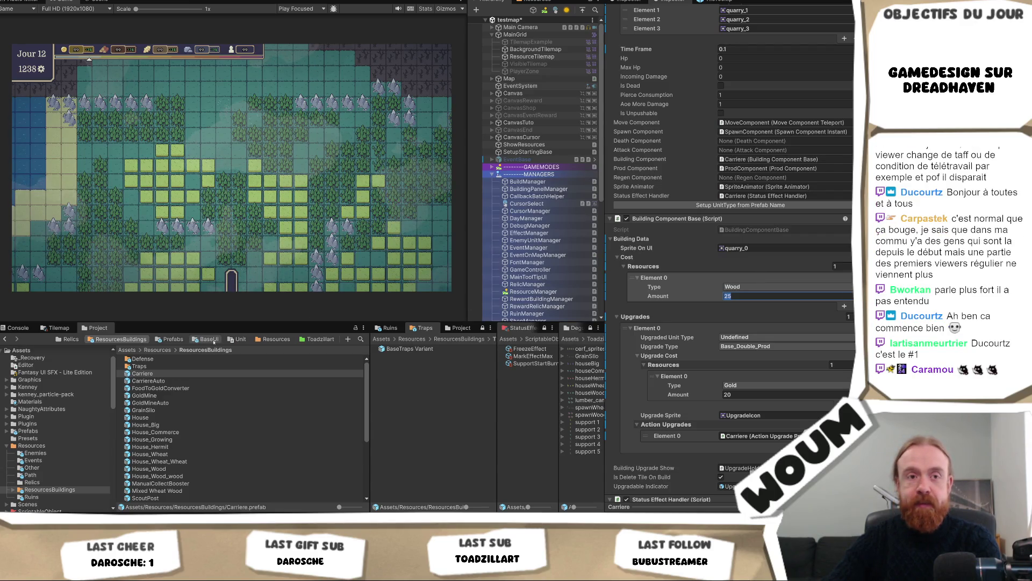
Enter 10 as the Carriere's Wood cost amount.
type("10")
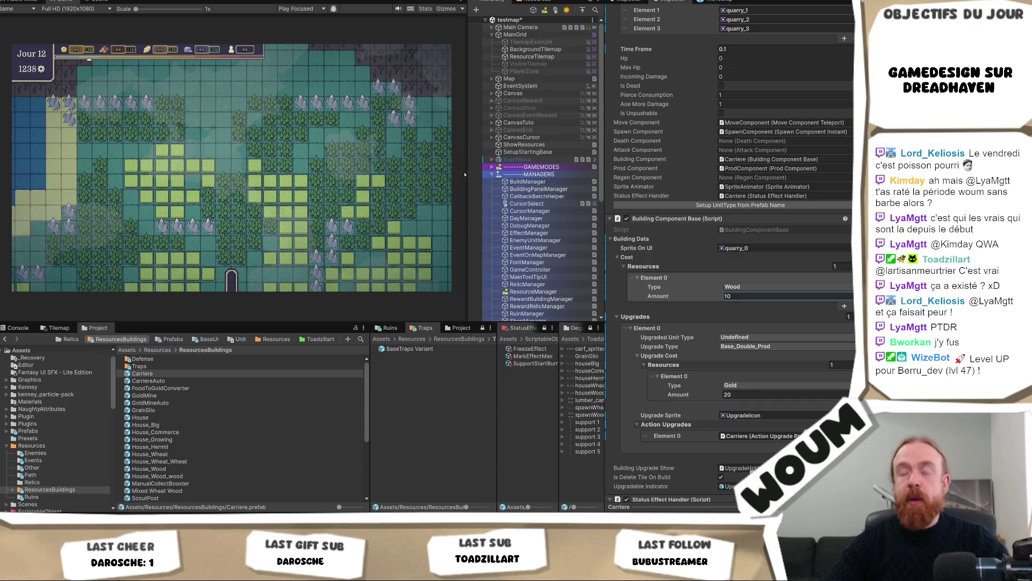
left_click_drag(466, 174, 441, 187)
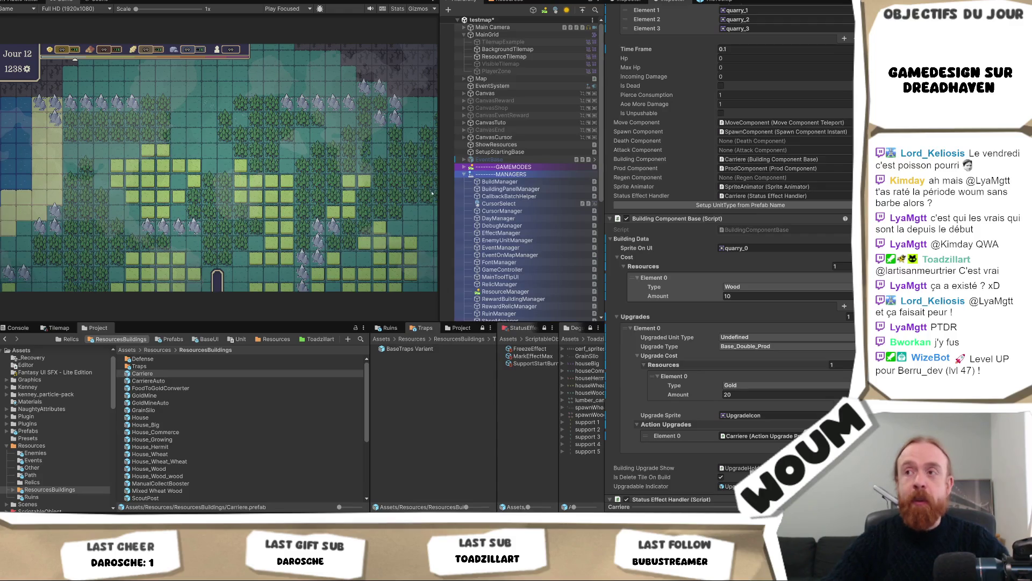
mouse_move(438, 196)
left_mouse_down()
mouse_move(455, 200)
mouse_move(444, 209)
mouse_move(453, 213)
left_mouse_up()
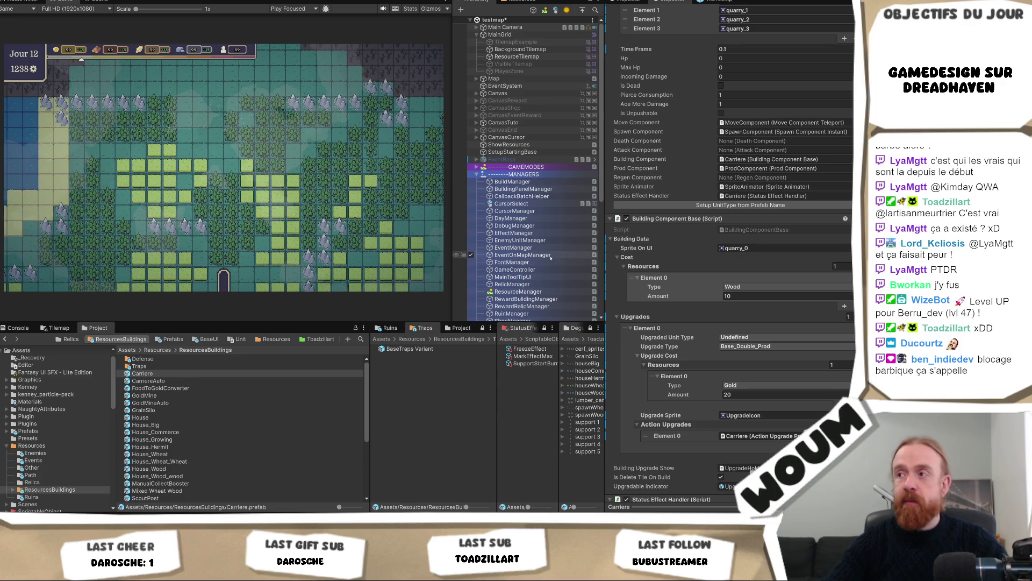
Change FoodToGoldConverter's Wood Amount from 40 to 10, then select GoldMine.
left_click(178, 389)
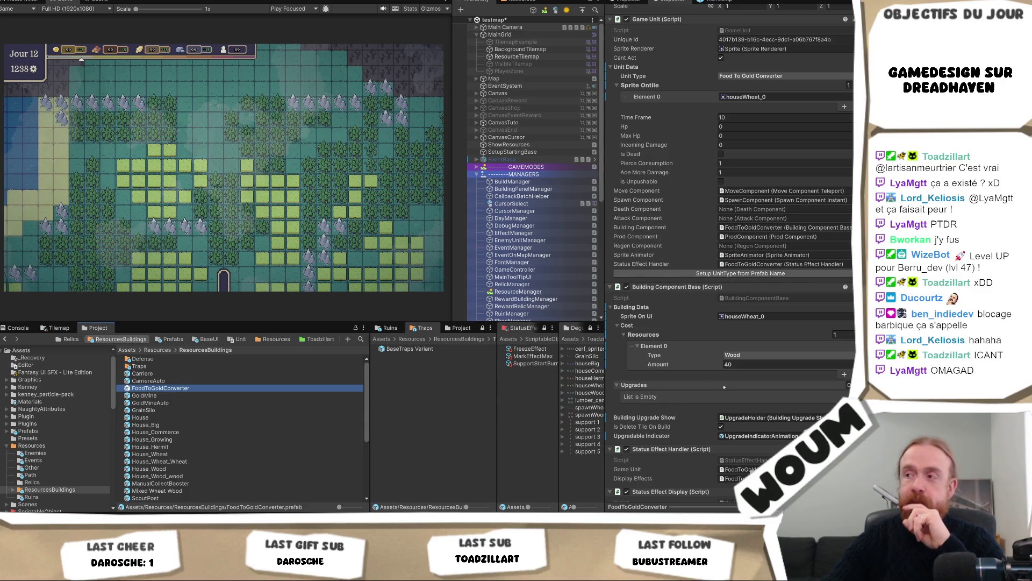
left_click(741, 365)
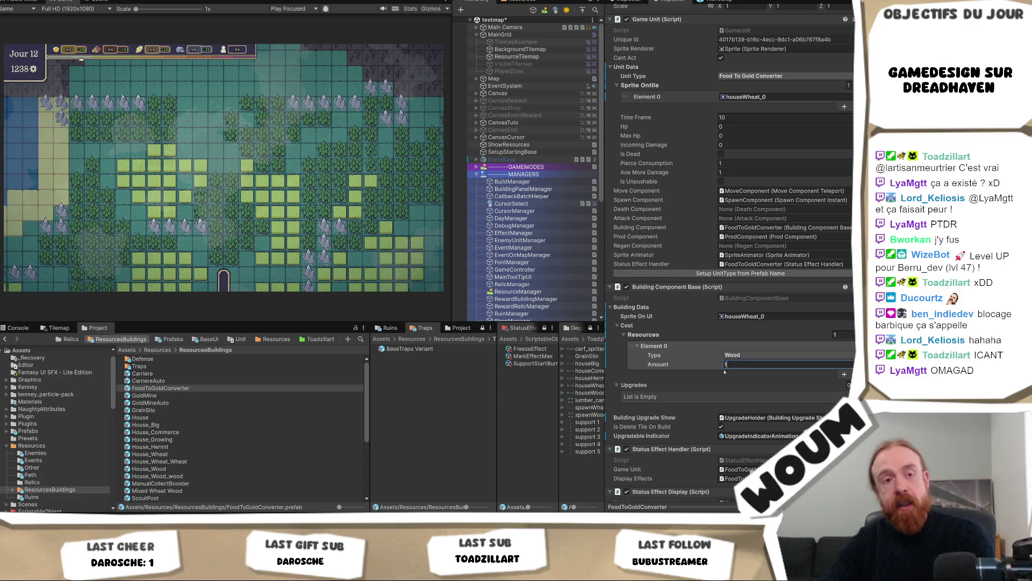
type("10")
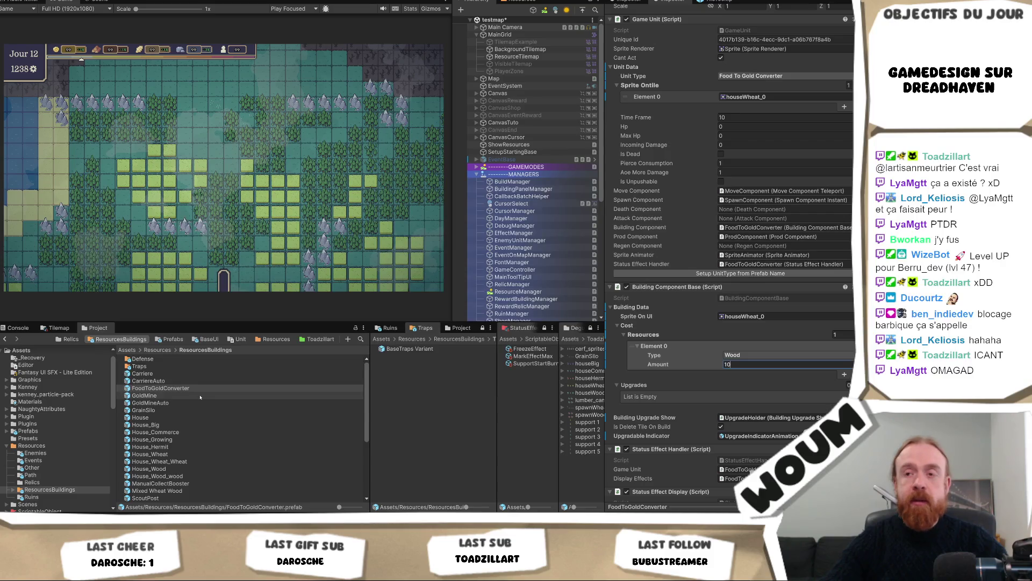
left_click(200, 396)
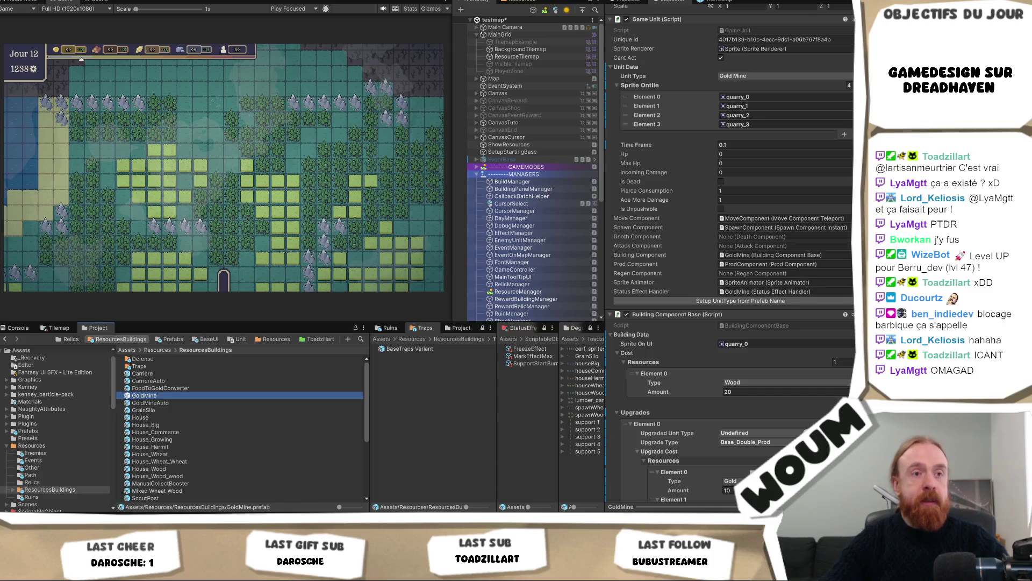
Set GoldMine's Wood Amount to 10, then select GoldMineAuto to check its 20 wood cost.
left_click(753, 391)
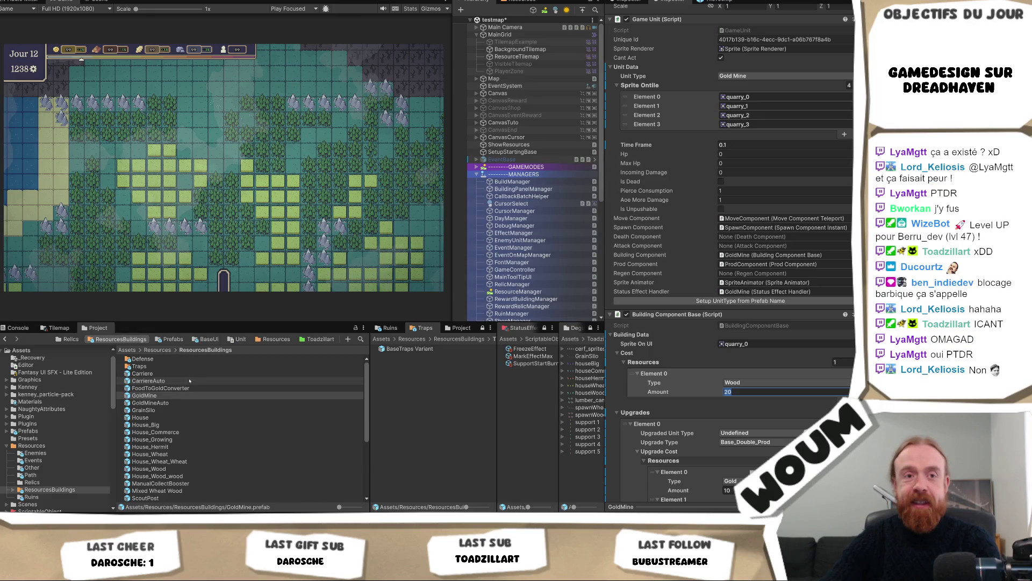
type("10")
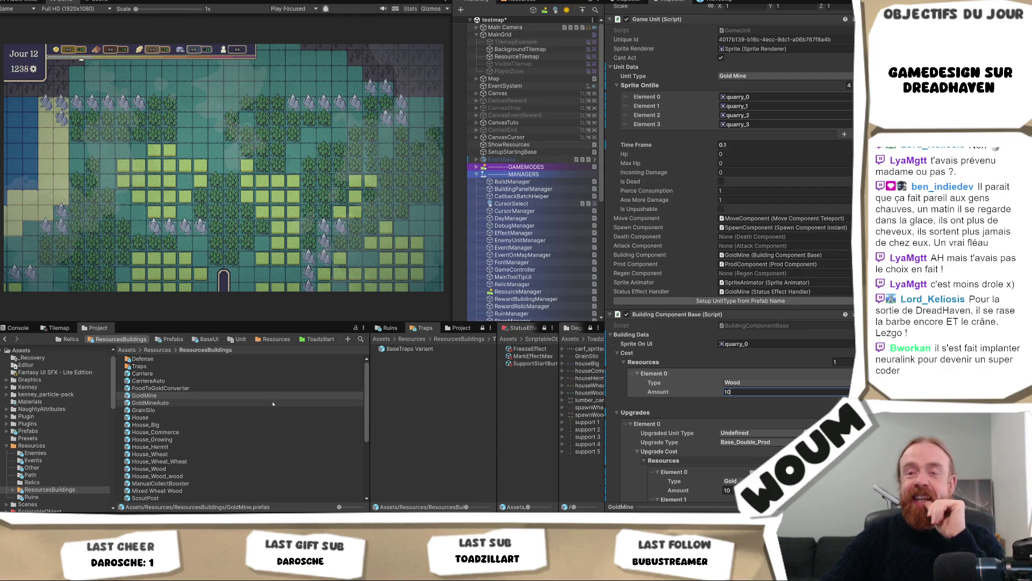
left_click(273, 404)
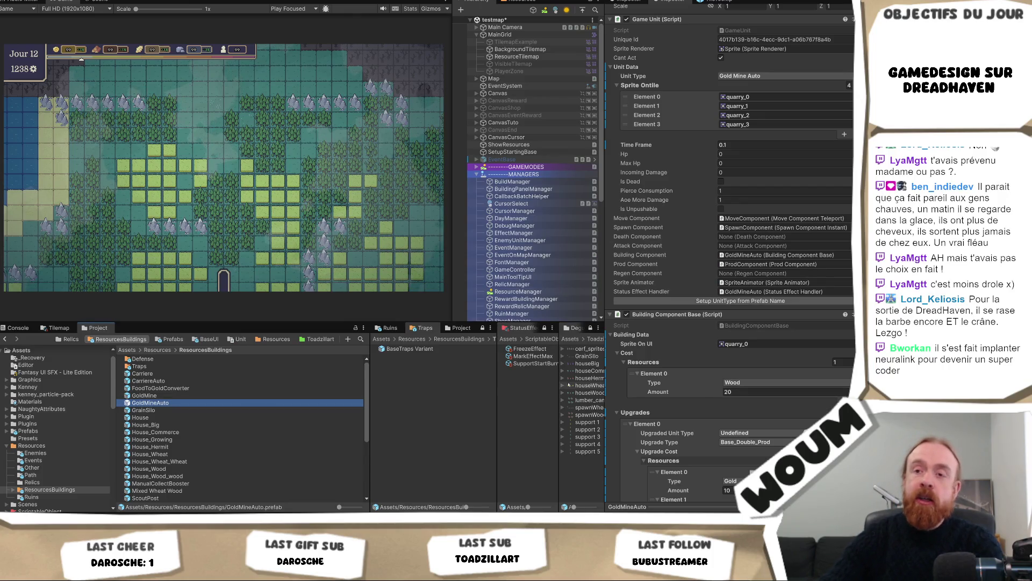
Inspect the GrainSilo, House and House_Big build costs in turn.
left_click(206, 411)
left_click(207, 417)
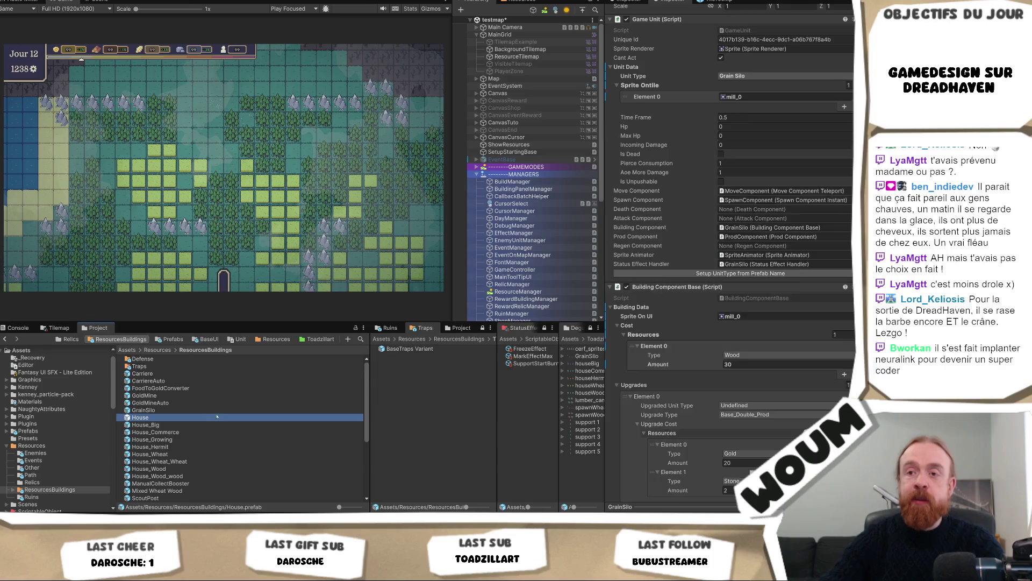
scroll(256, 404, "down", 1)
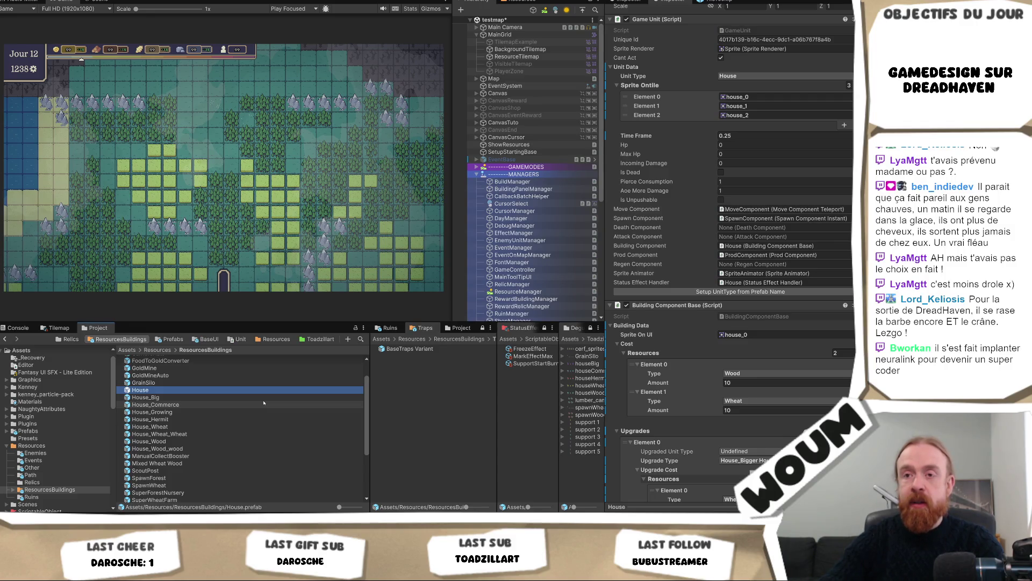
key("Down")
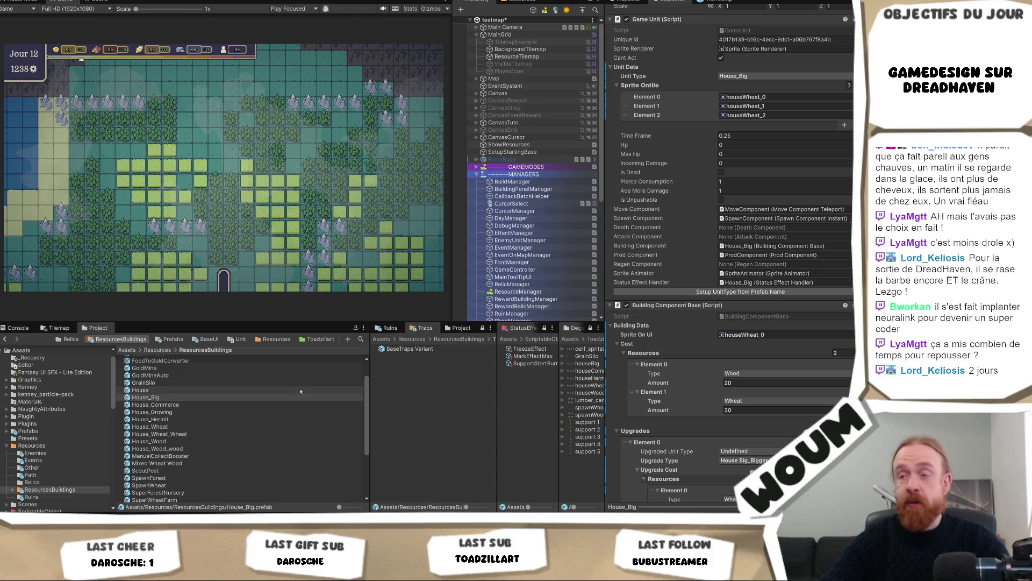
Step through House, House_Big and House_Commerce to House_Growing (20 Wood, 30 Wheat).
left_click(185, 387)
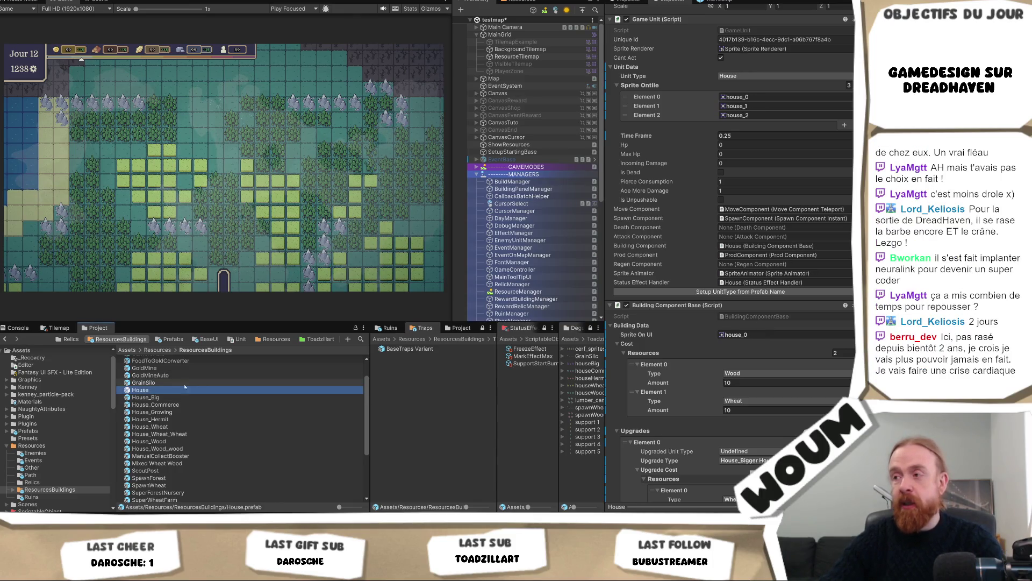
key("Down")
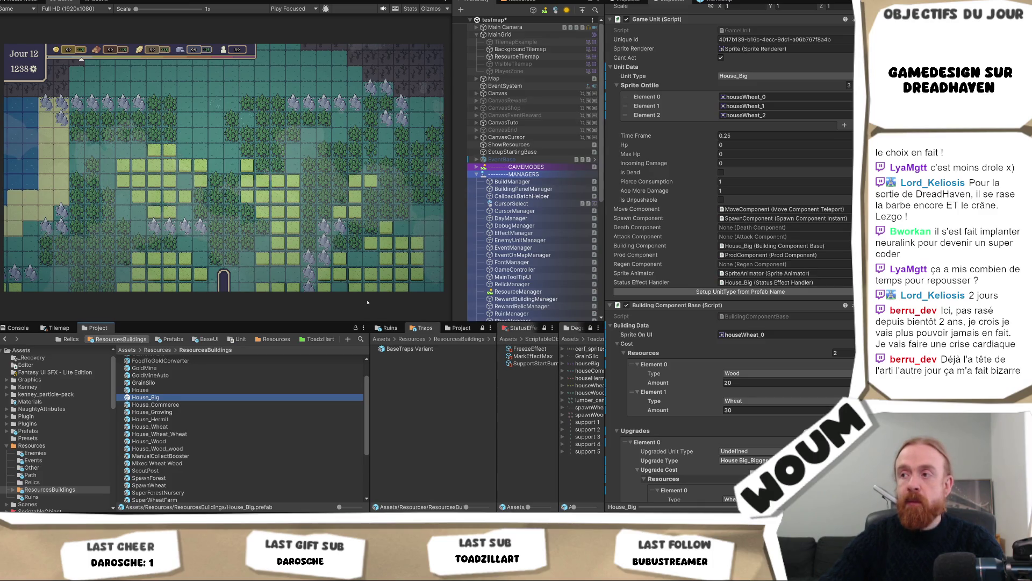
left_click(181, 405)
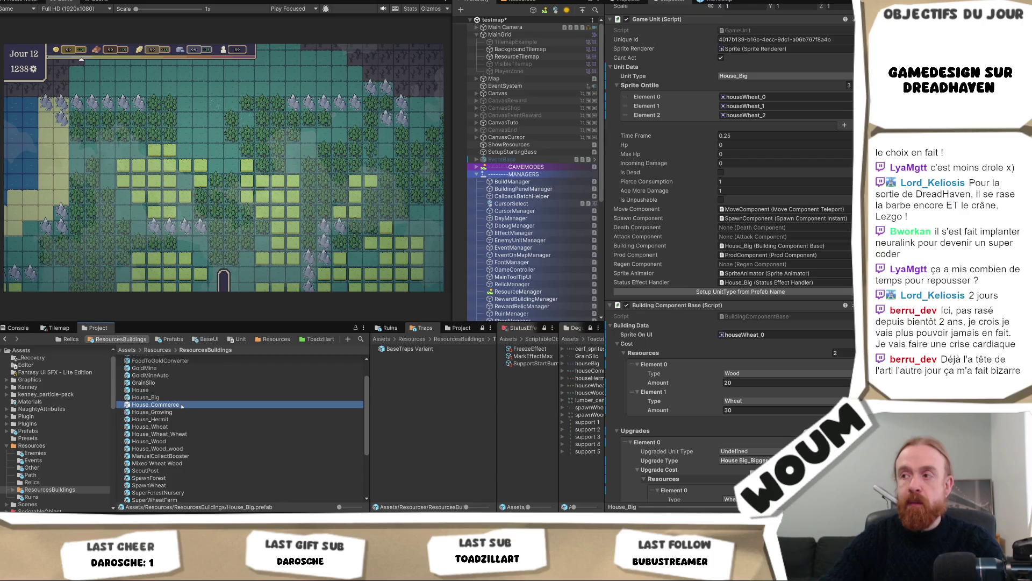
key("Down")
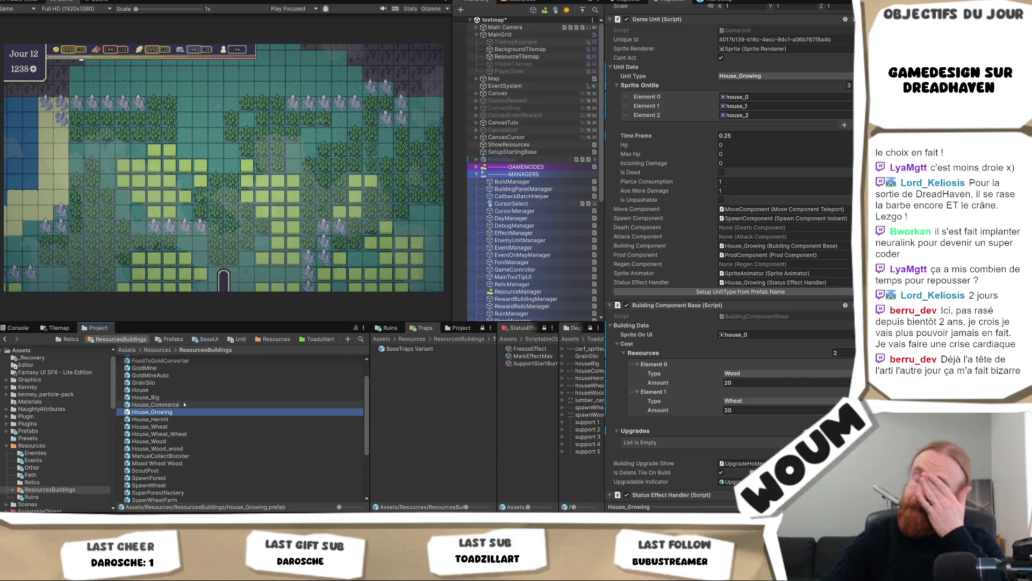
scroll(186, 398, "up", 2)
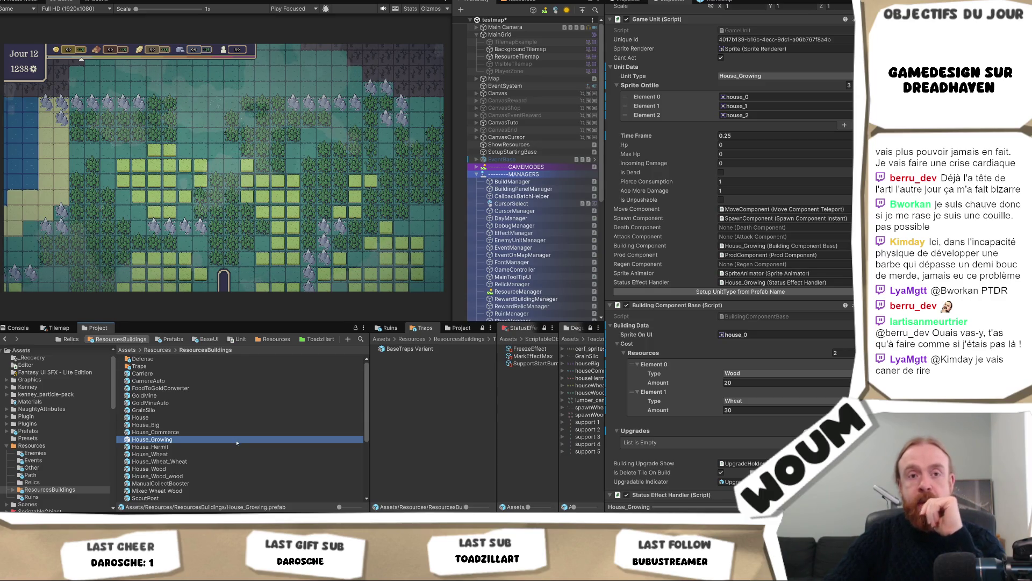
Flip between the House, House_Big and House_Commerce prefabs, then view the Carriere quarry.
left_click(215, 432)
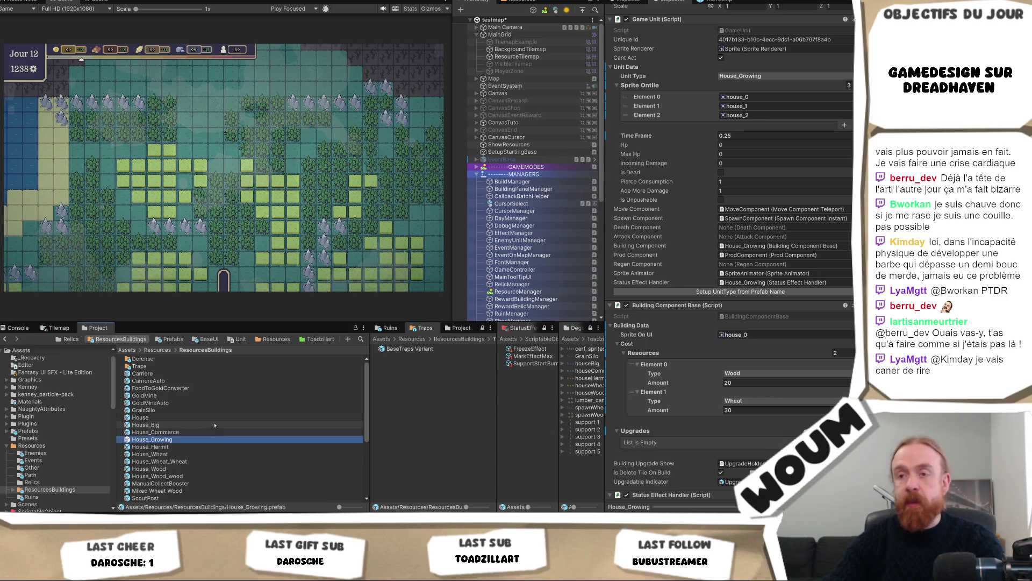
left_click(218, 424)
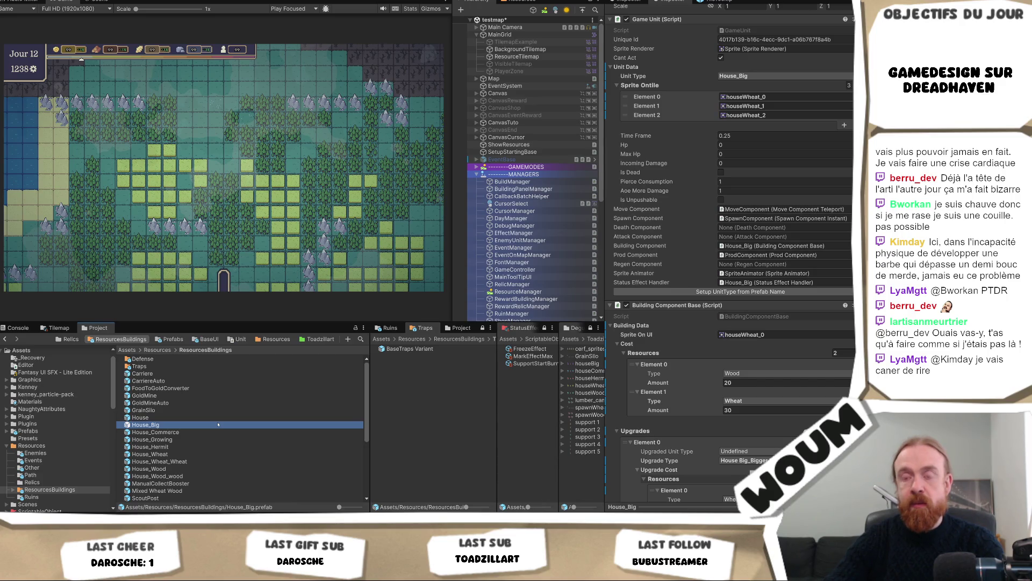
key("Down")
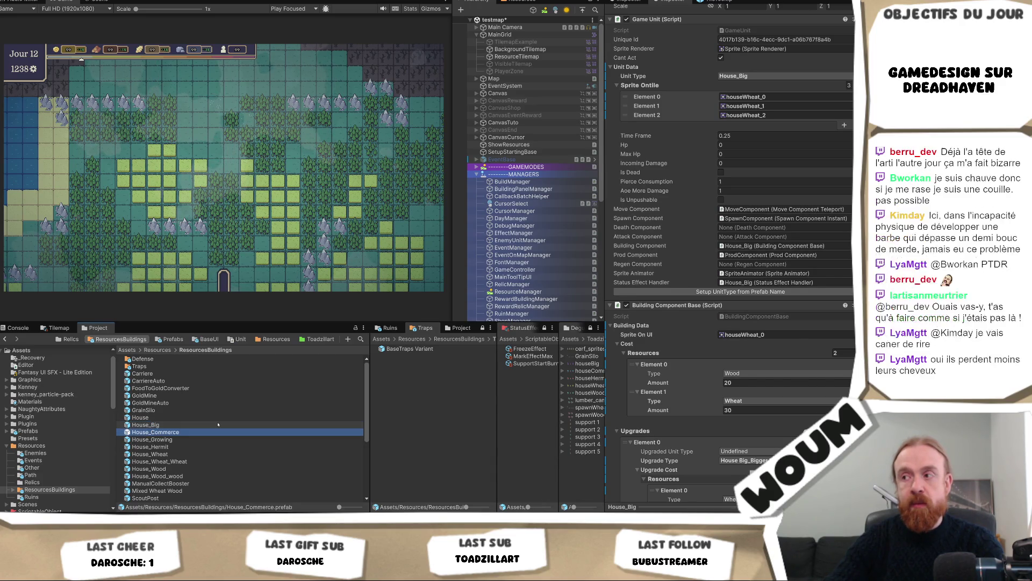
key("Up")
key("Up")
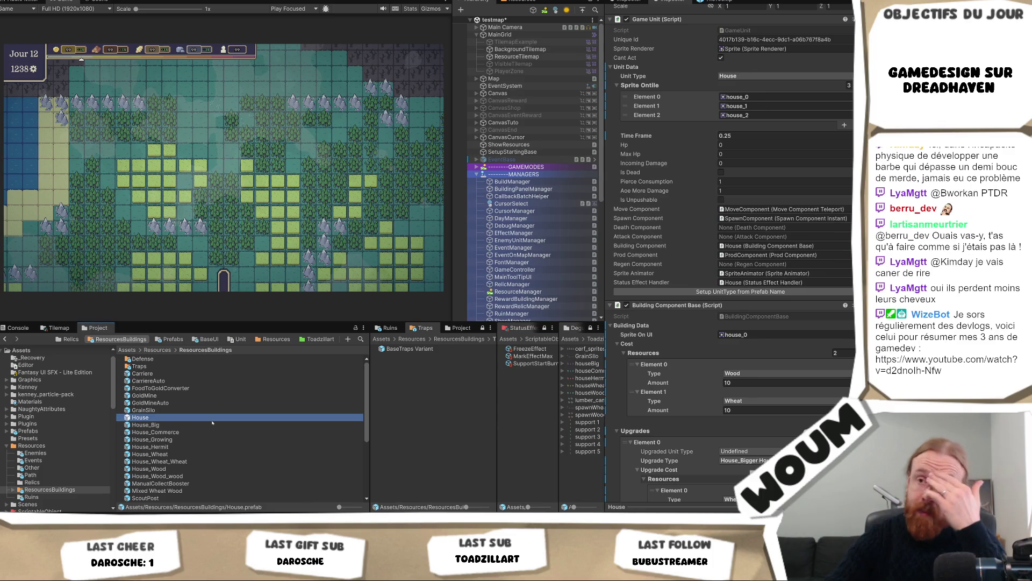
left_click(178, 373)
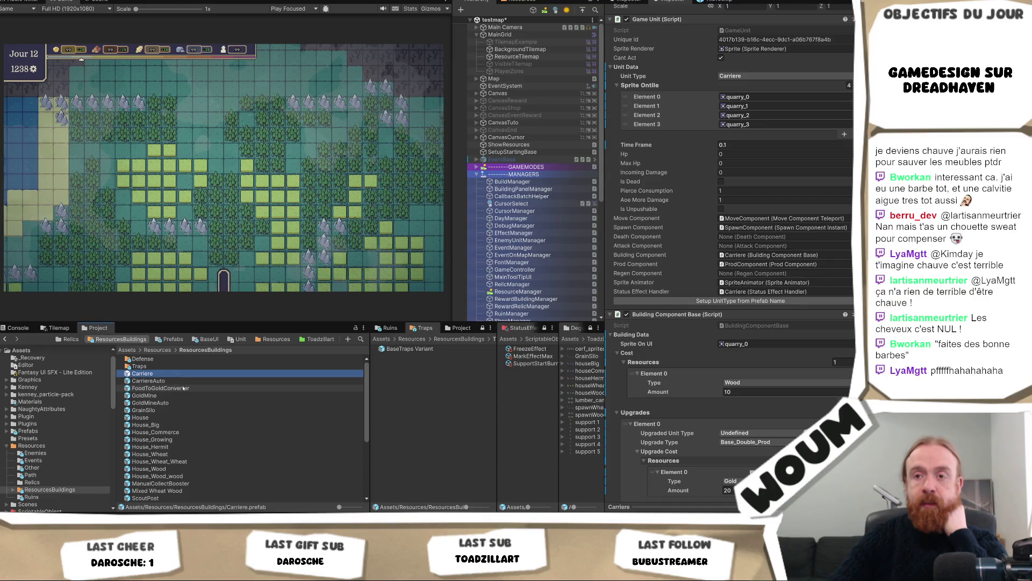
Show GoldMine in the Inspector: 10 Wood build cost, 20 Gold upgrade.
left_click(183, 388)
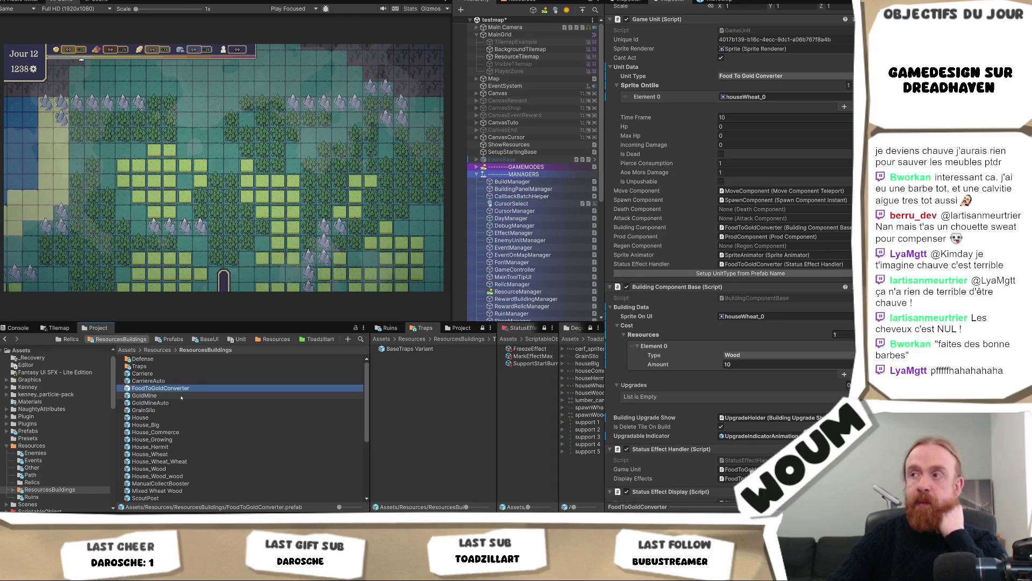
left_click(181, 396)
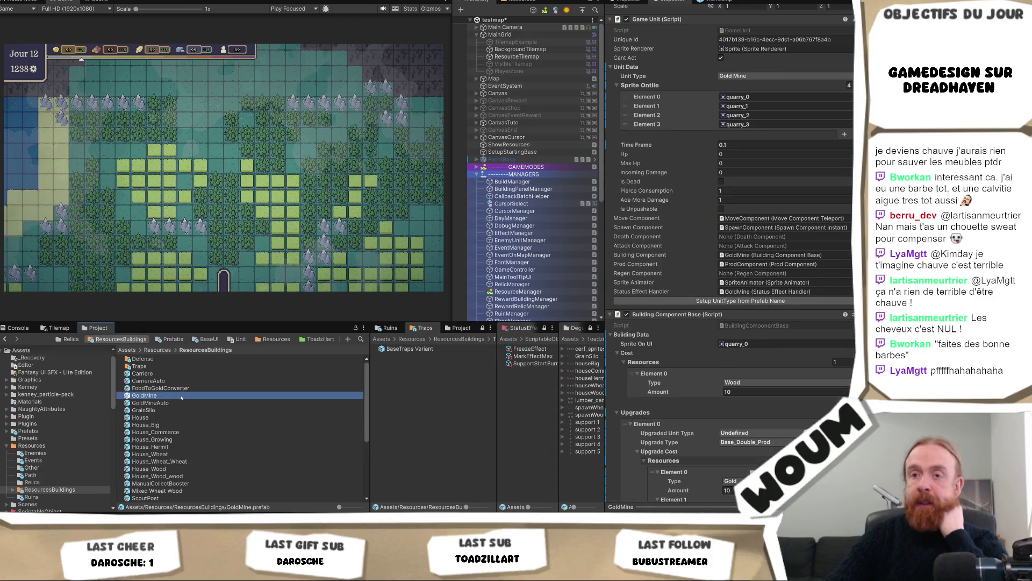
scroll(181, 397, "down", 2)
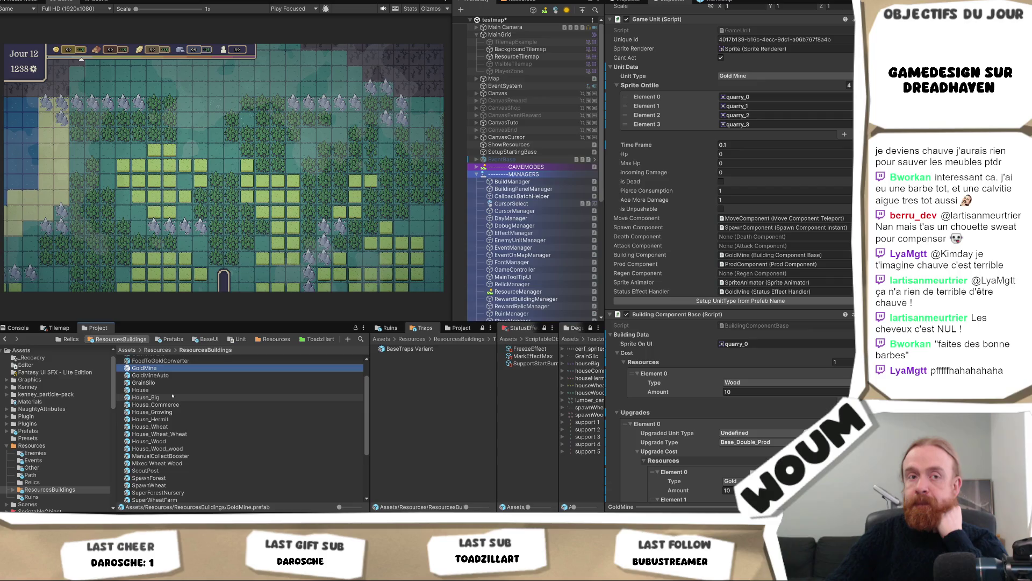
Review House_Big and House_Commerce (20 Wood, 30 Wheat, 10 Gold) costs, then bring up House (10 Wood, 10 Wheat).
left_click(173, 396)
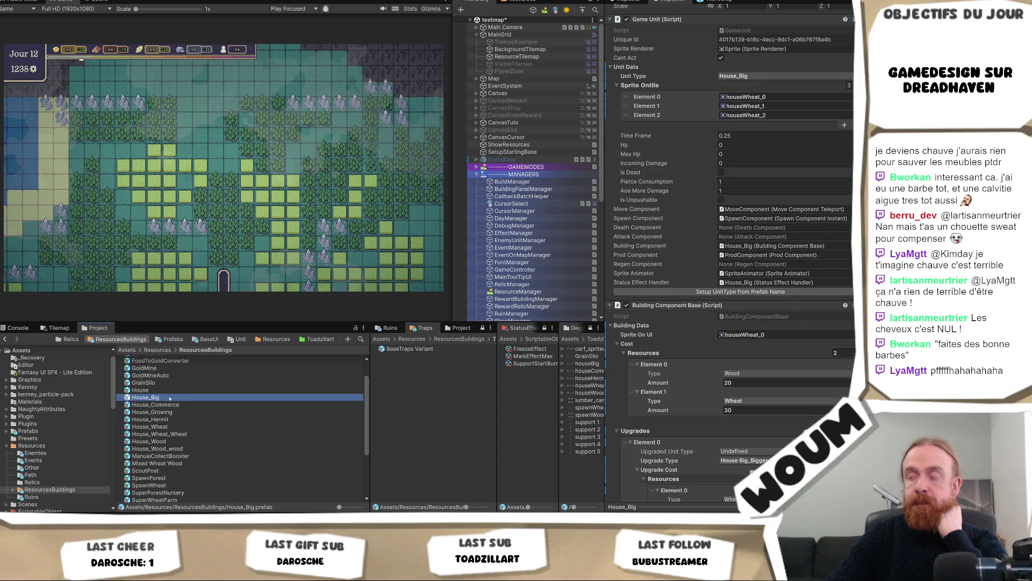
scroll(169, 400, "up", 2)
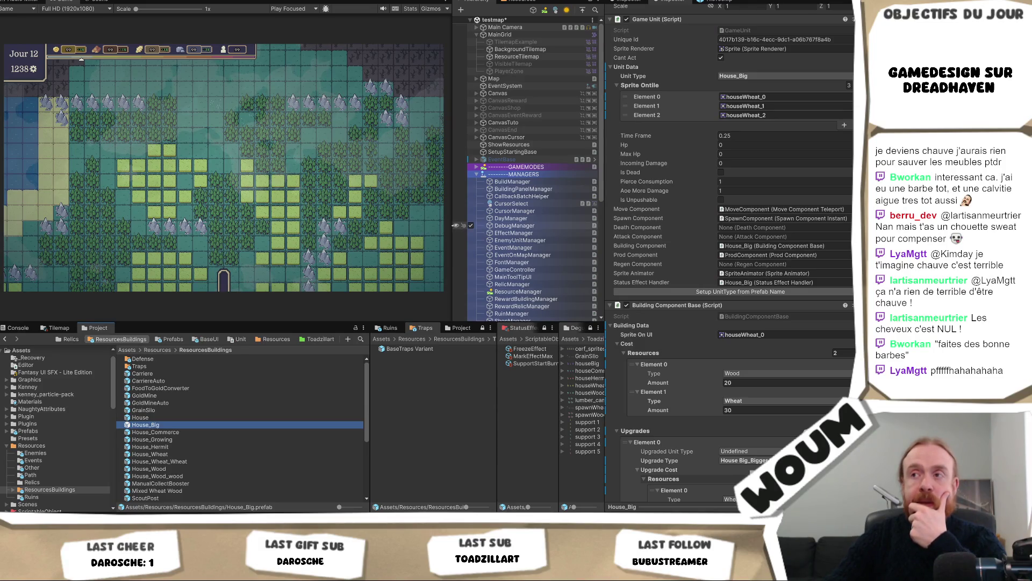
left_click_drag(454, 226, 451, 247)
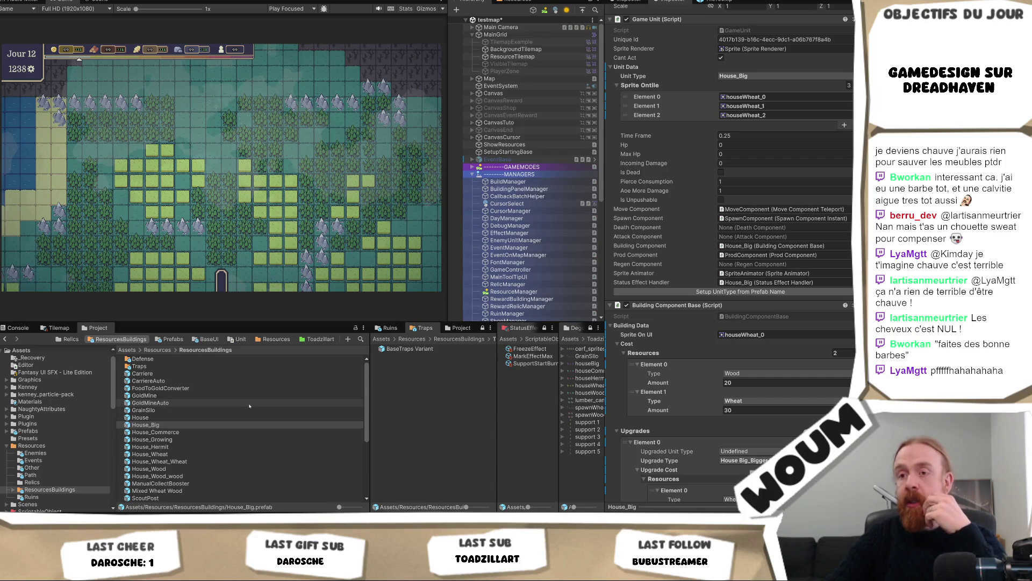
scroll(236, 413, "down", 1)
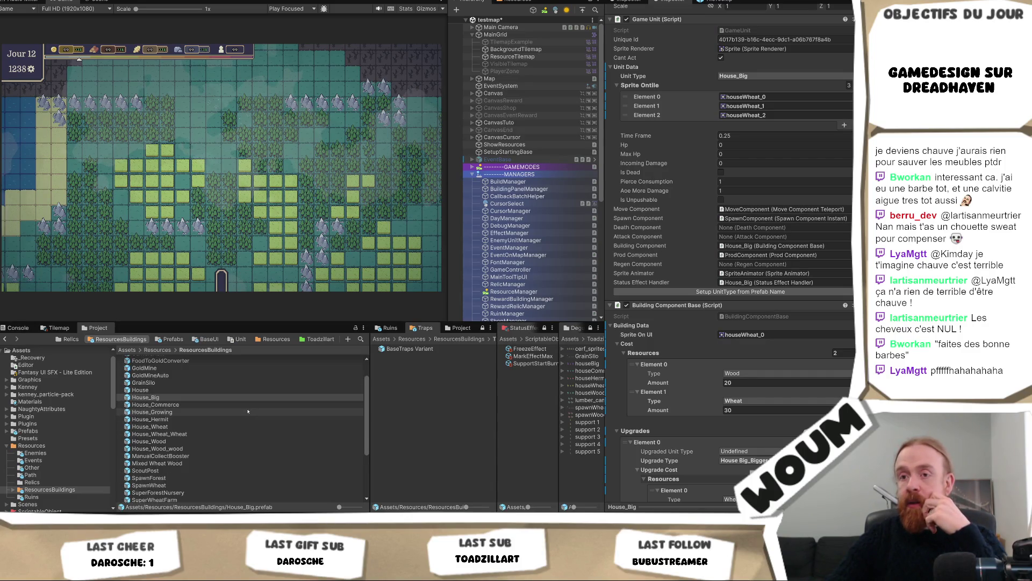
left_click(188, 405)
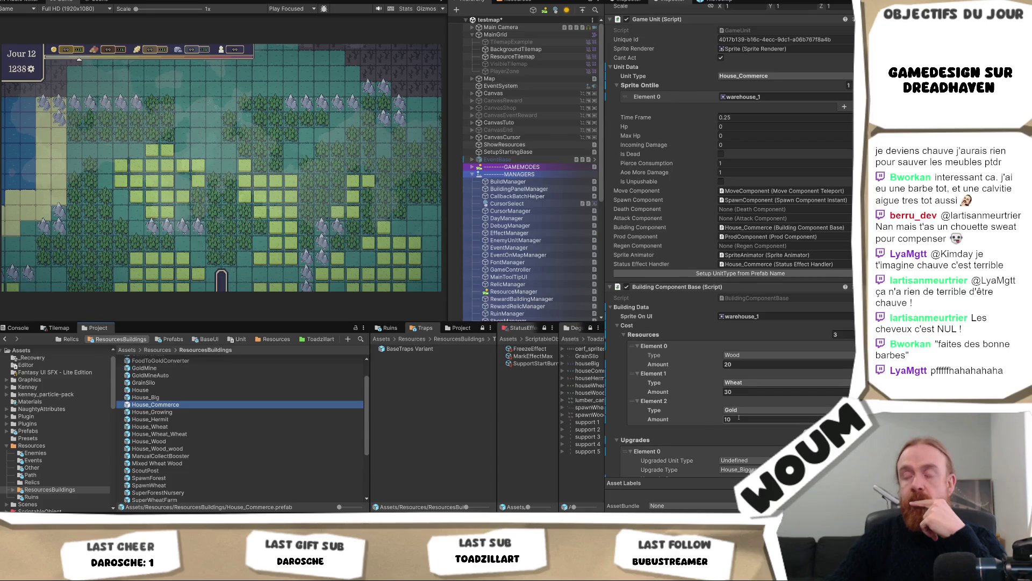
left_click(194, 390)
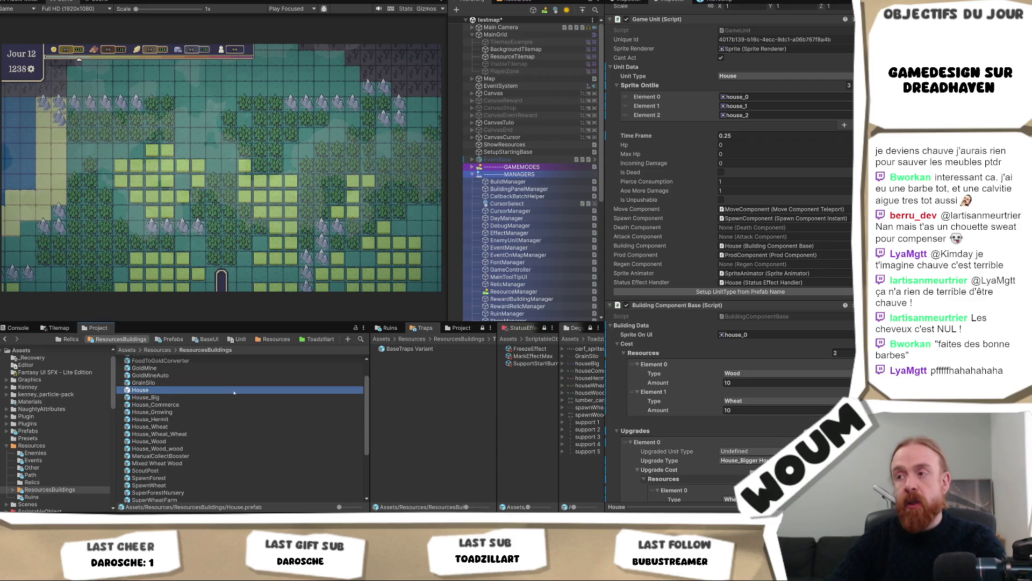
scroll(234, 393, "up", 2)
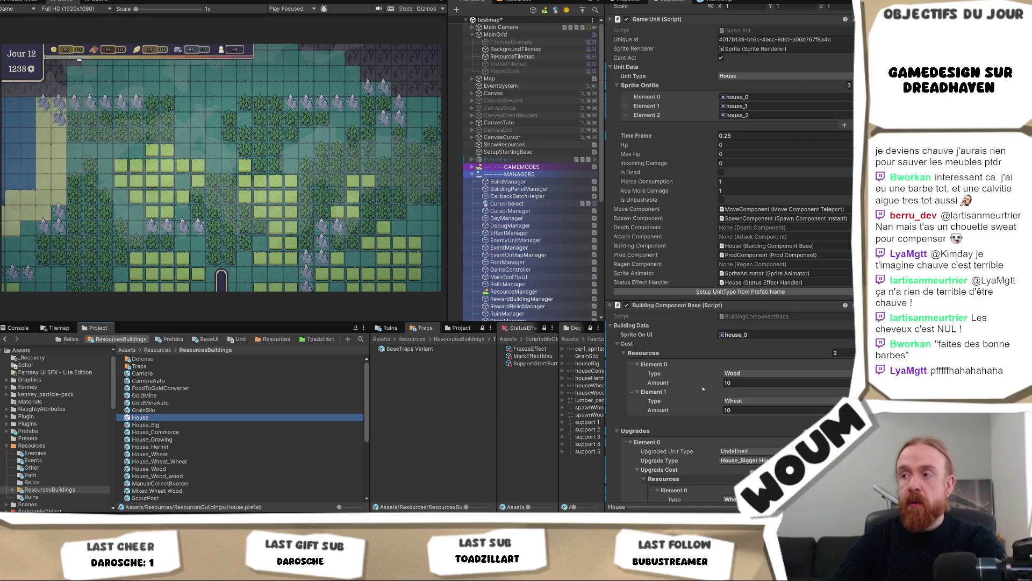
Set the House prefab's wood cost to 5 and edit House_Big's wood amount.
left_click(753, 383)
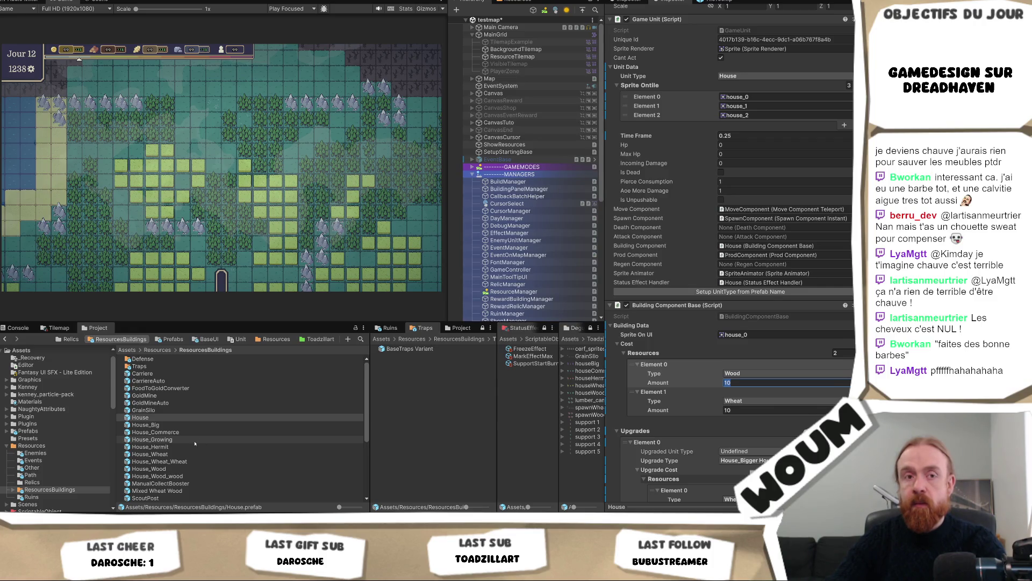
type("5")
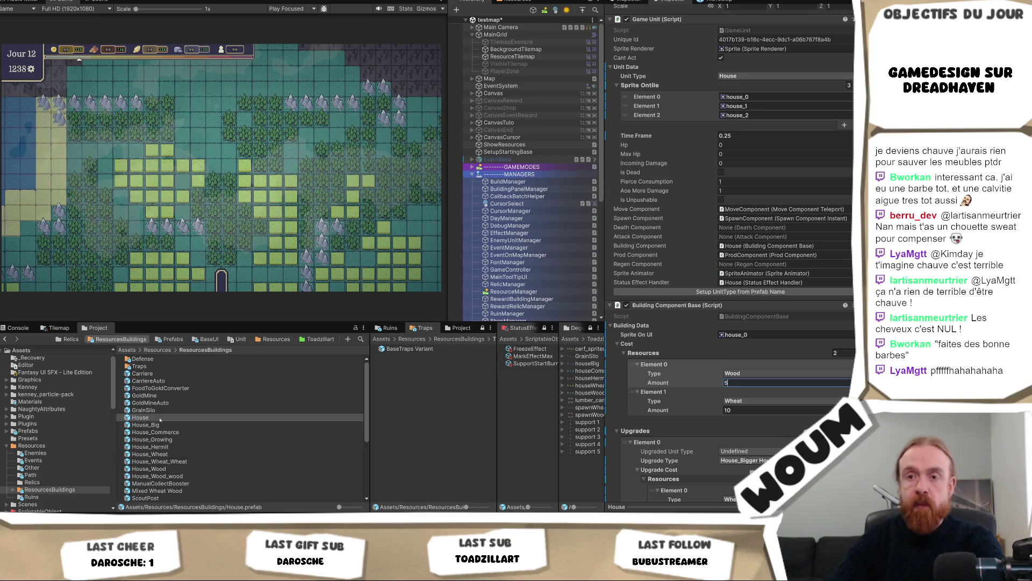
left_click(161, 425)
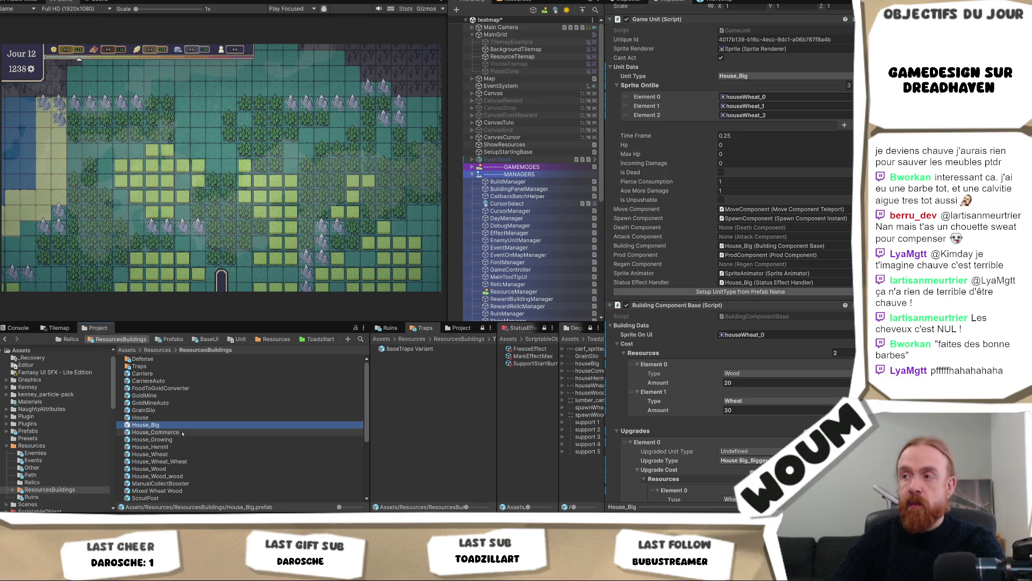
left_click(742, 383)
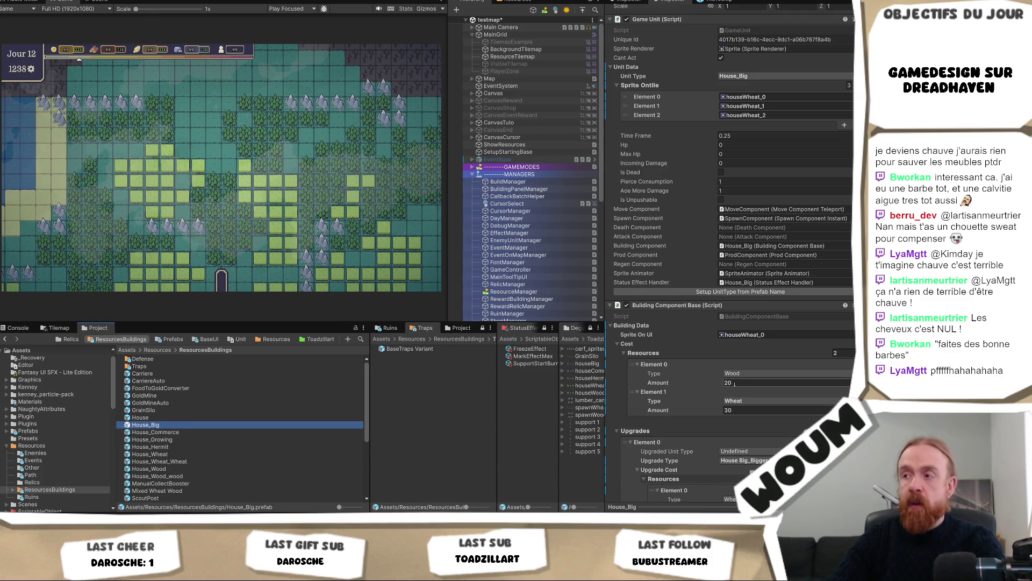
type("1")
Delete House_Commerce's gold cost element and set its wood cost to 10, leaving 30 wheat.
left_click(155, 432)
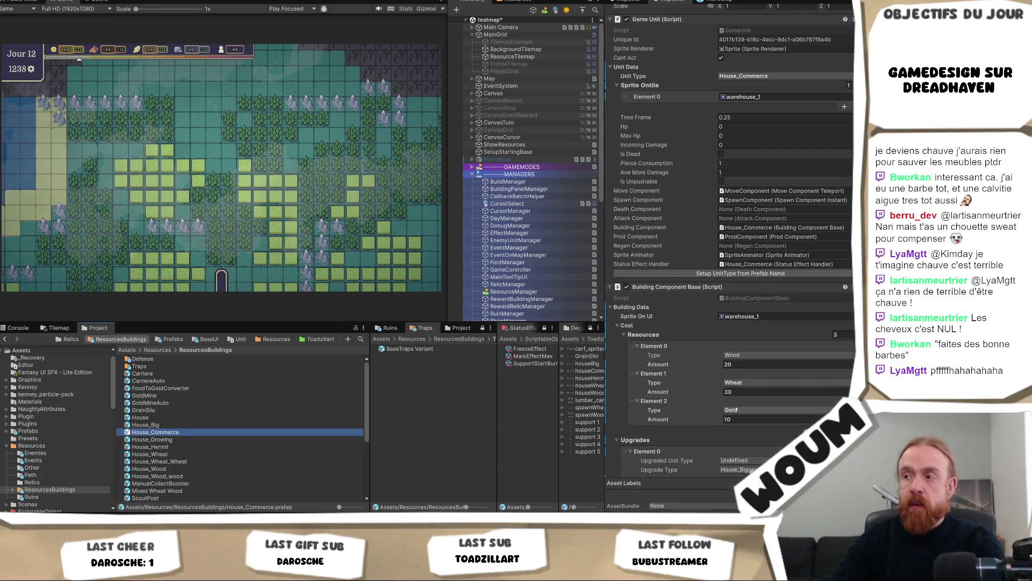
left_click(678, 418)
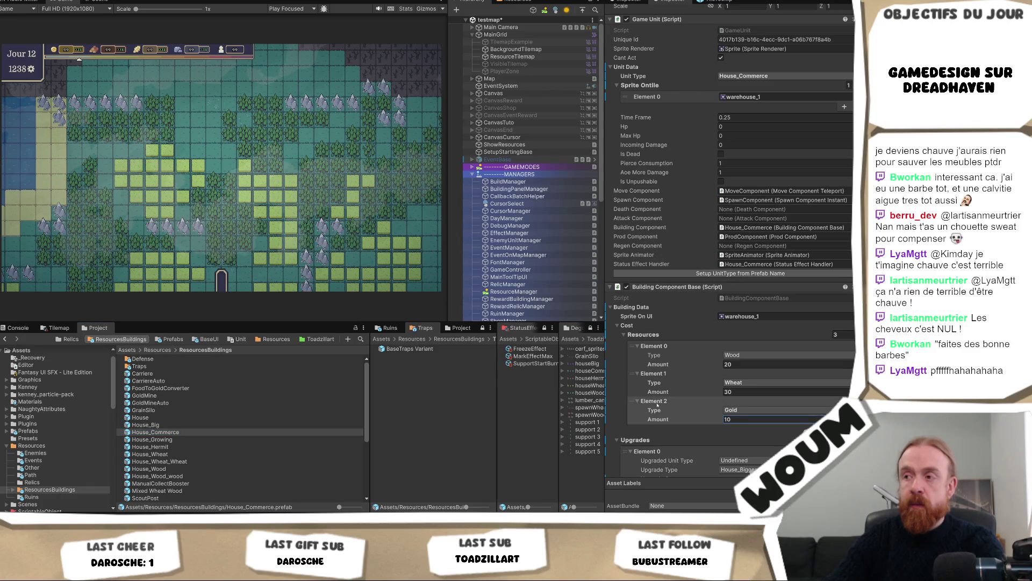
right_click(657, 404)
left_click(694, 496)
left_click(746, 371)
left_click(745, 364)
type("10")
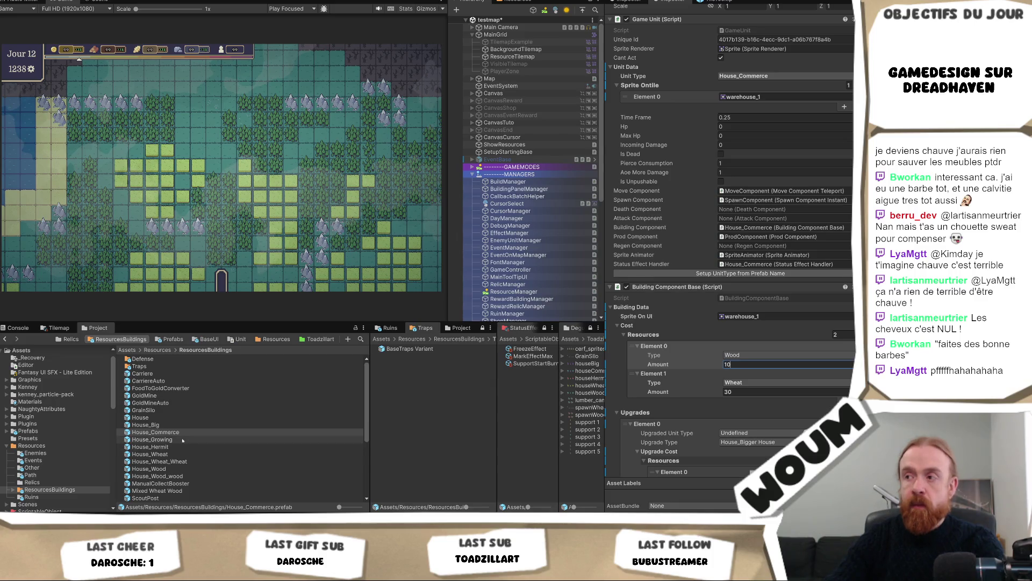
left_click(190, 440)
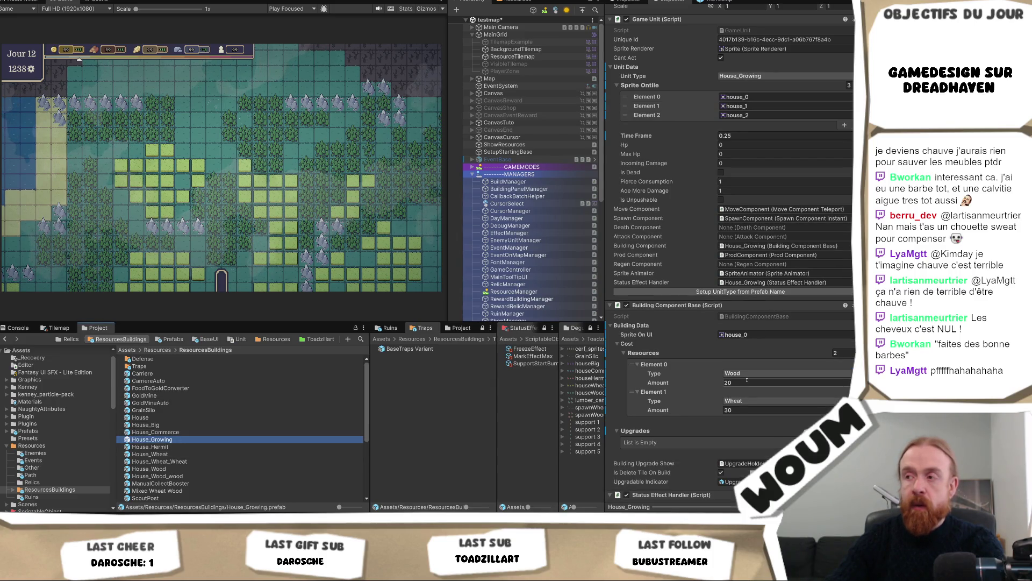
Give House_Hermit through House_Wood_wood a shared 10 Wood cost and verify it on House_Hermit.
left_click(186, 447)
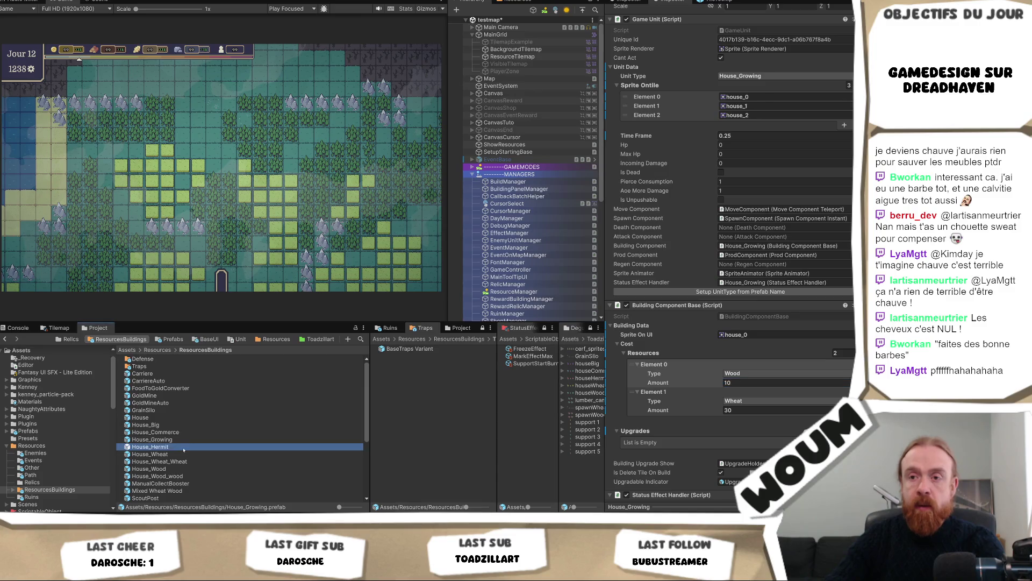
left_click(198, 476, "shift")
left_click(742, 369)
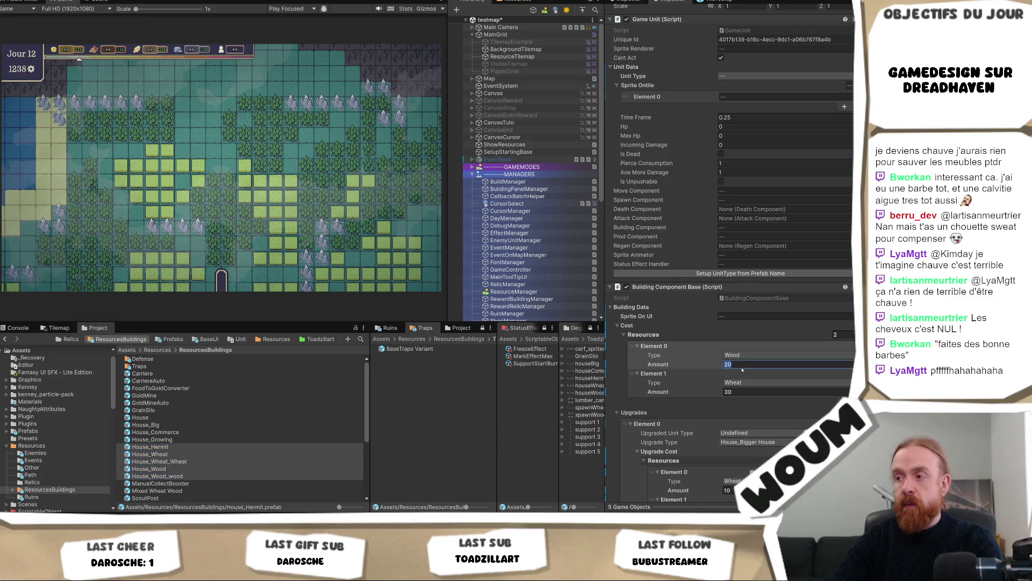
type("10")
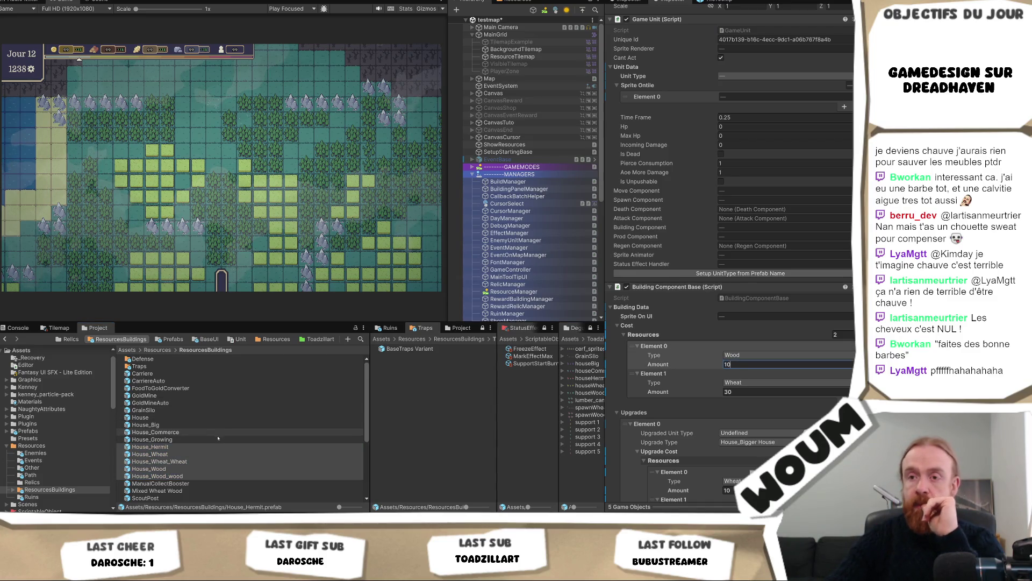
scroll(823, 408, "down", 2)
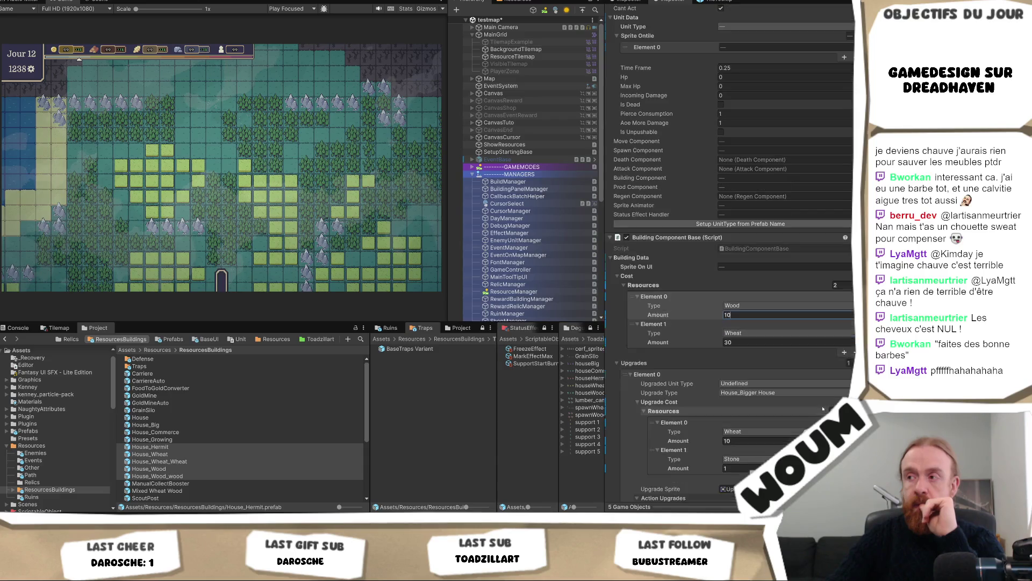
left_click(191, 448)
scroll(204, 444, "down", 3)
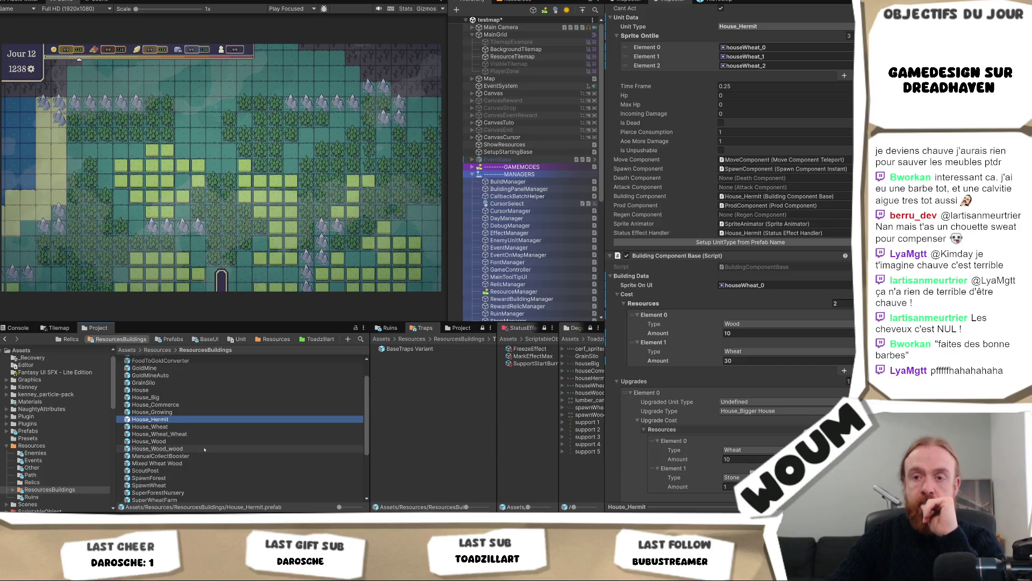
left_click(204, 428)
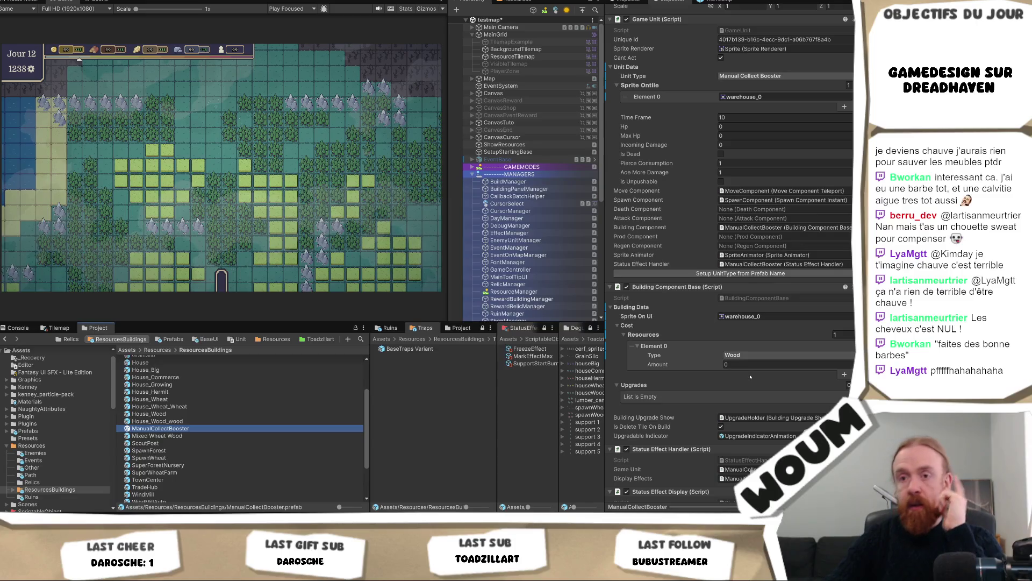
Set ManualCollectBooster to 10 Wood, and Mixed Wheat Wood from 40 to 10 Wood plus a second cost entry.
left_click(735, 369)
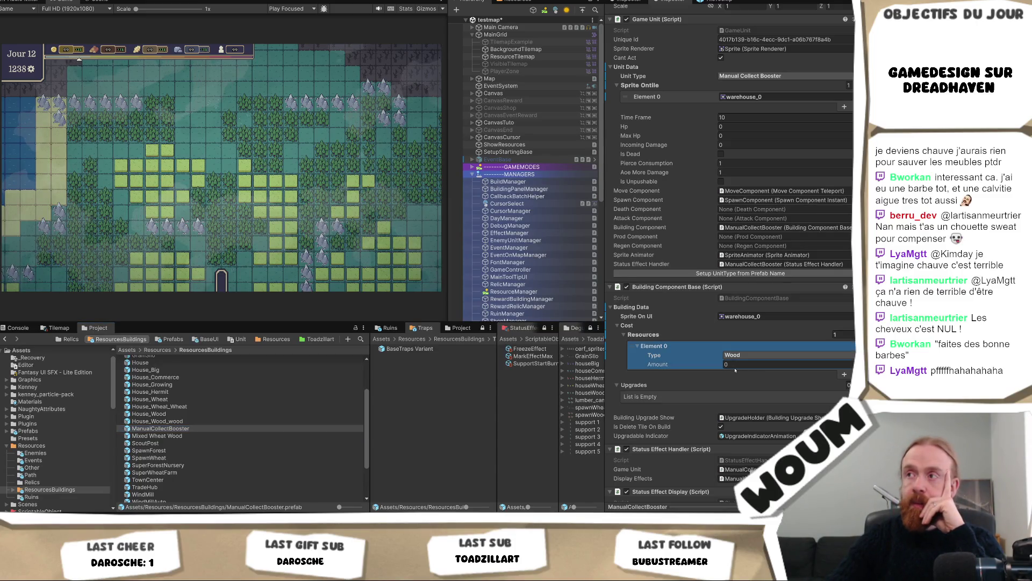
left_click(735, 368)
type("10")
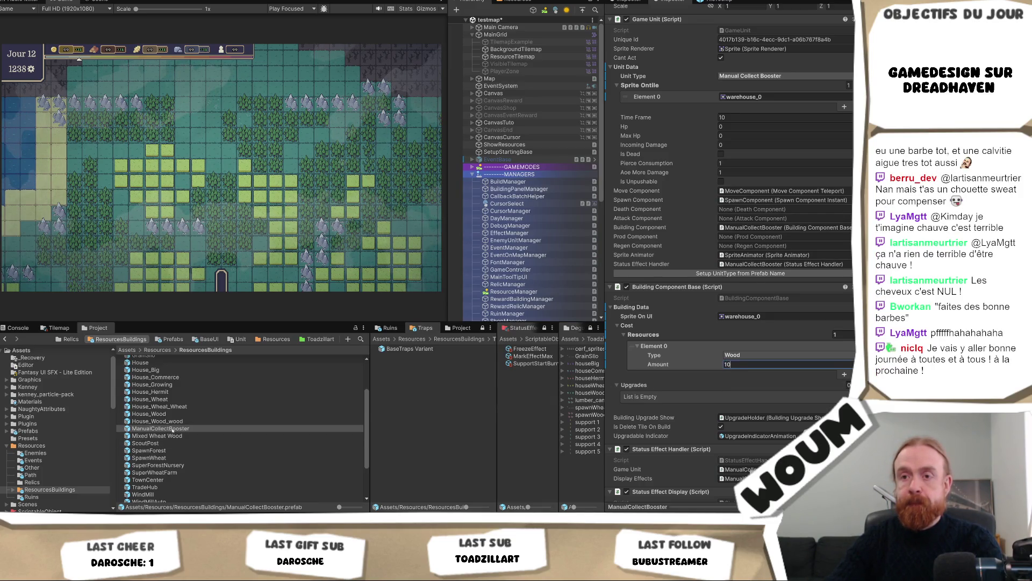
left_click(269, 436)
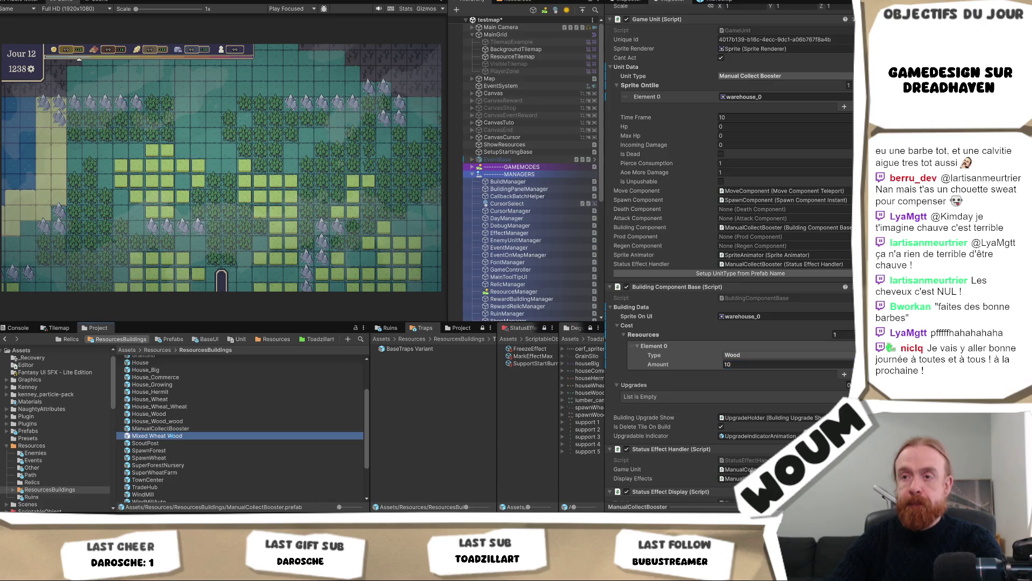
left_click(741, 364)
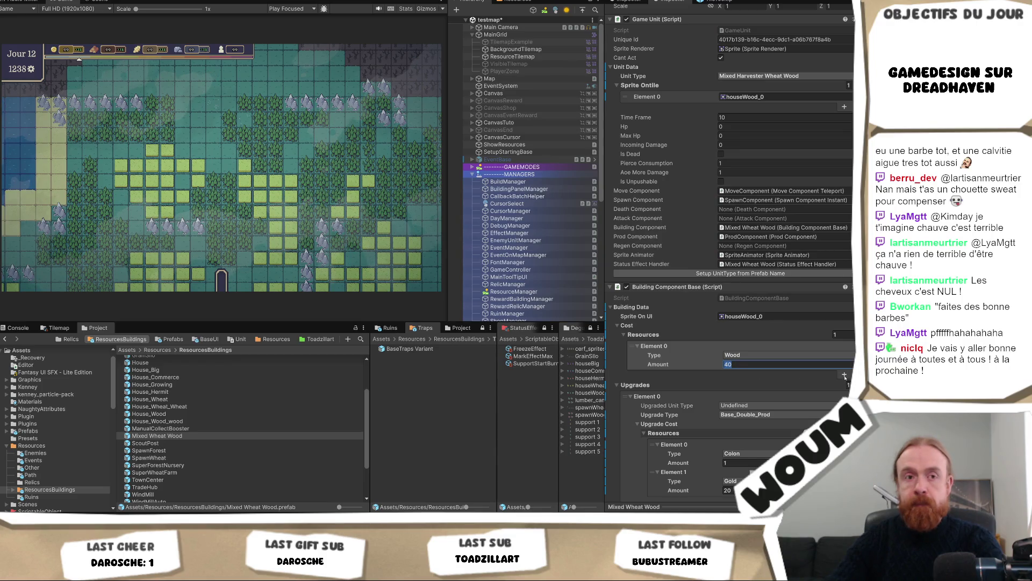
type("1")
left_click(843, 376)
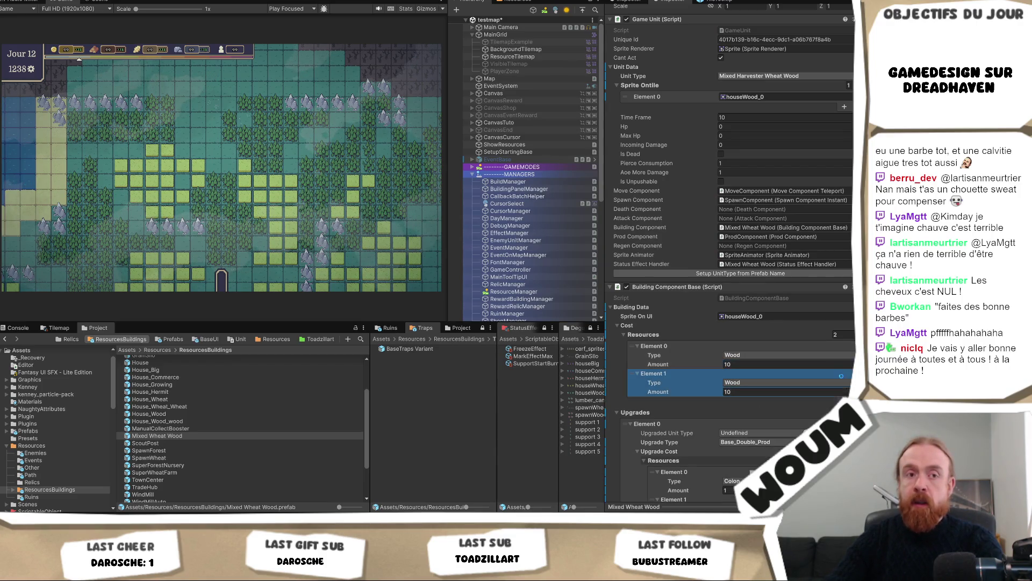
Edit WindMillCoop's wood cost and set WindMillLine's wood cost to 15.
scroll(242, 458, "down", 3)
left_click(198, 441)
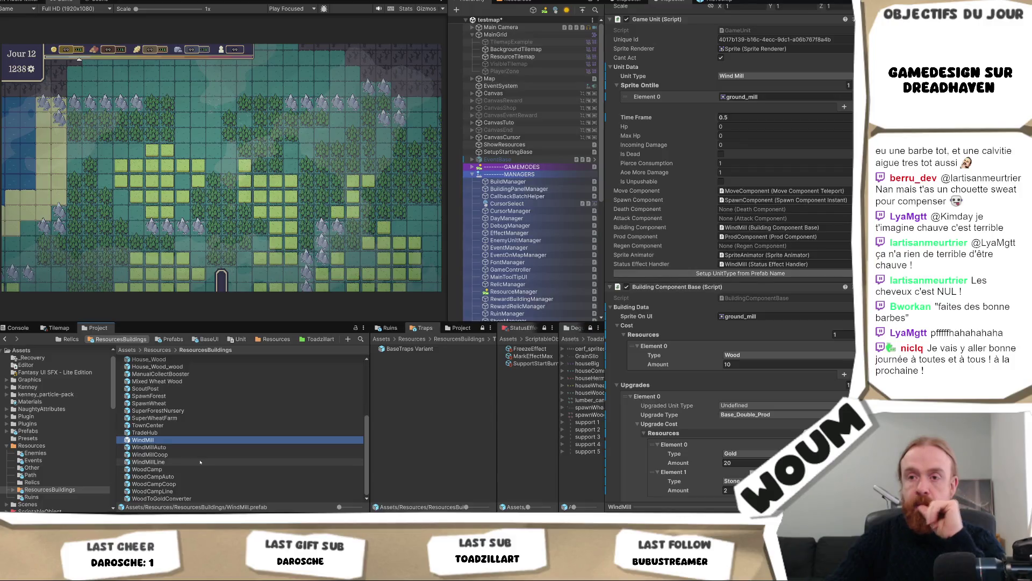
left_click(197, 455)
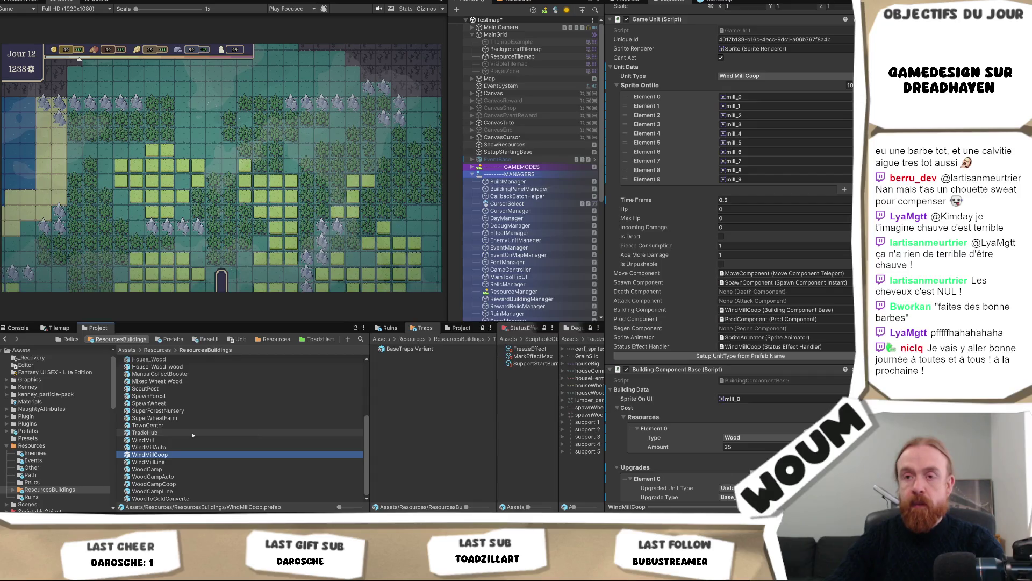
left_click(730, 447)
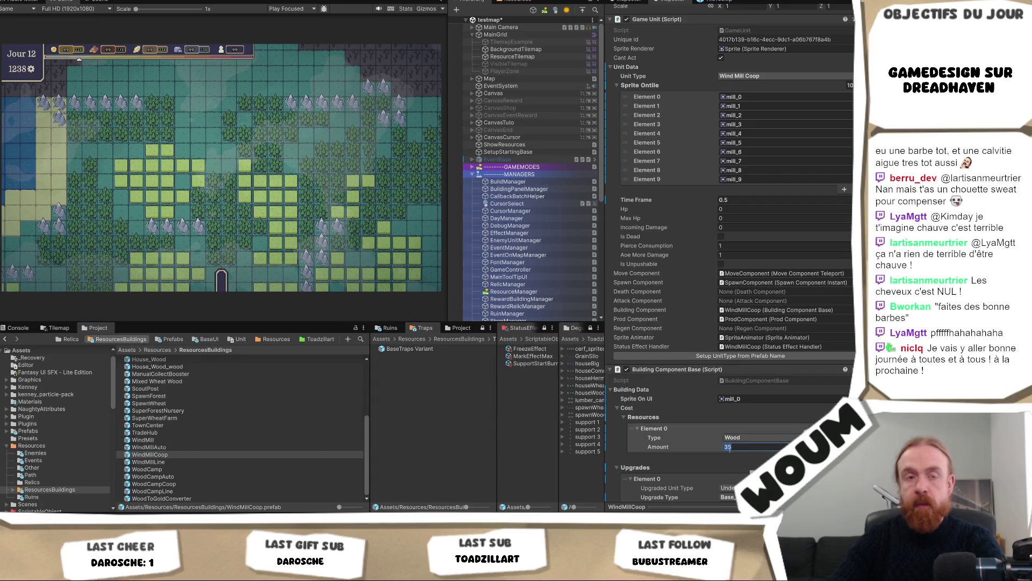
type("15")
left_click(173, 462)
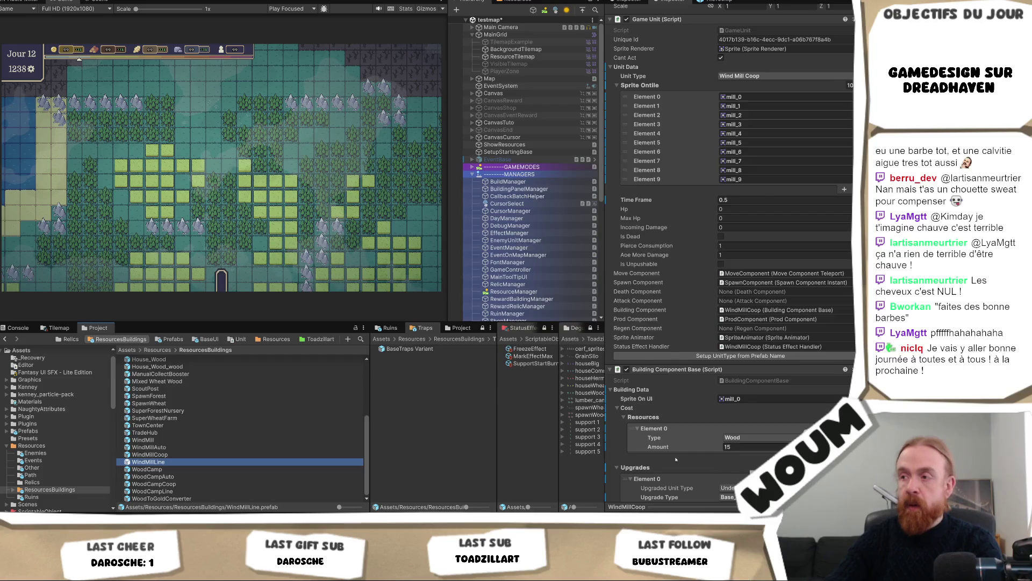
left_click(739, 366)
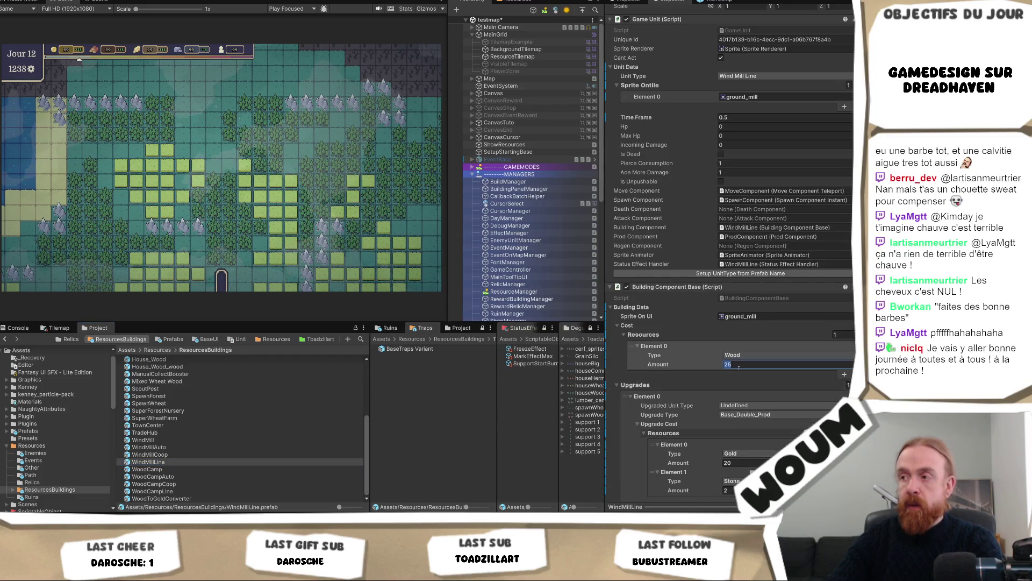
type("5")
Compare WindMillCoop with WindMillLine and start retyping WindMillCoop's wood cost.
left_click(161, 454)
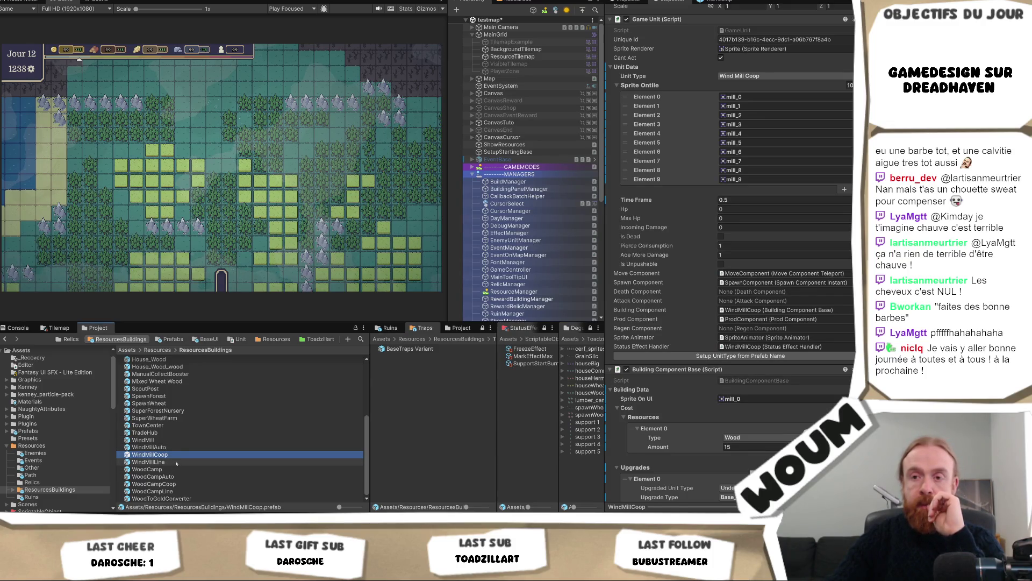
left_click(177, 463)
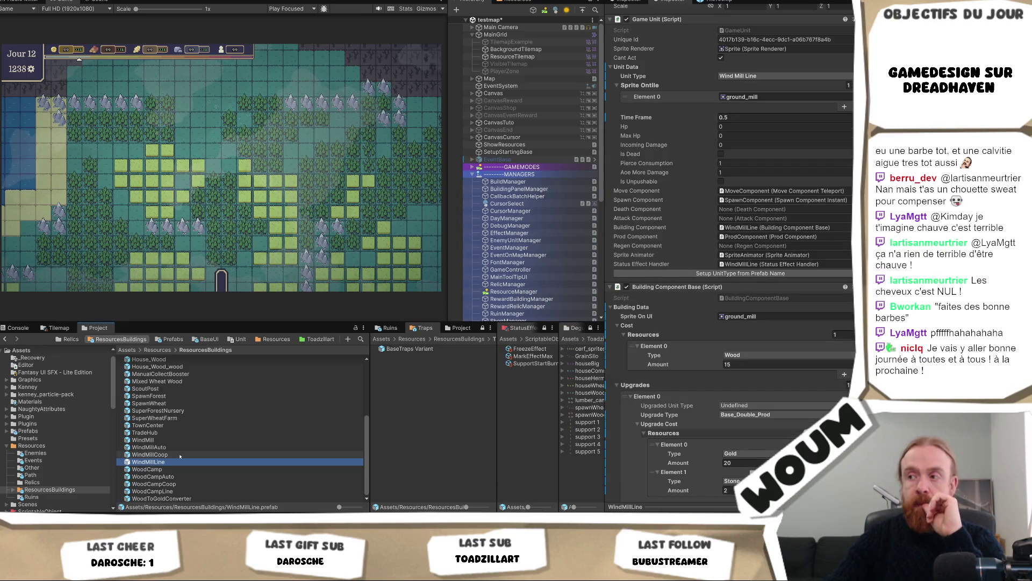
left_click(180, 455)
key("Up")
key("Up")
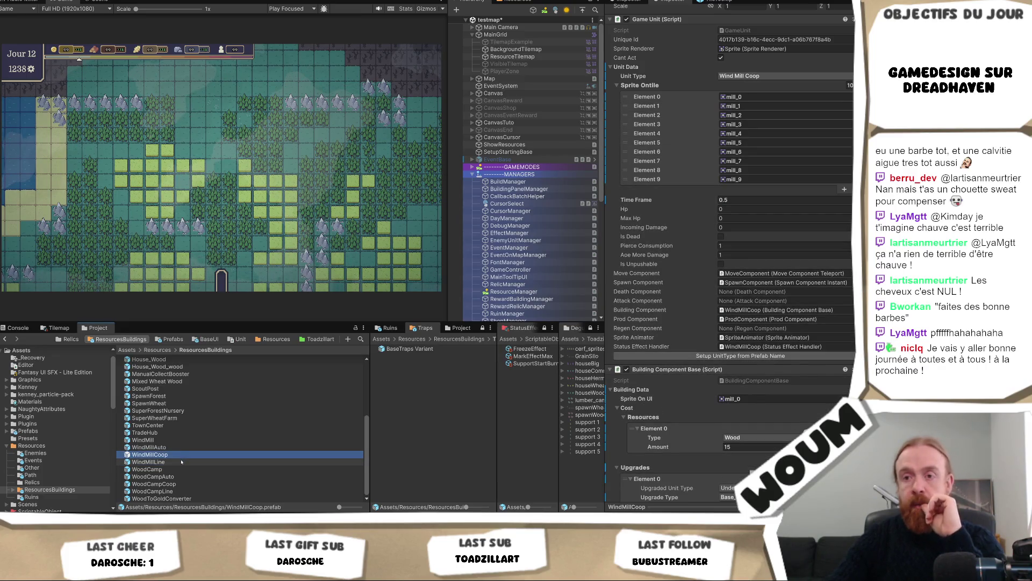
left_click(181, 455)
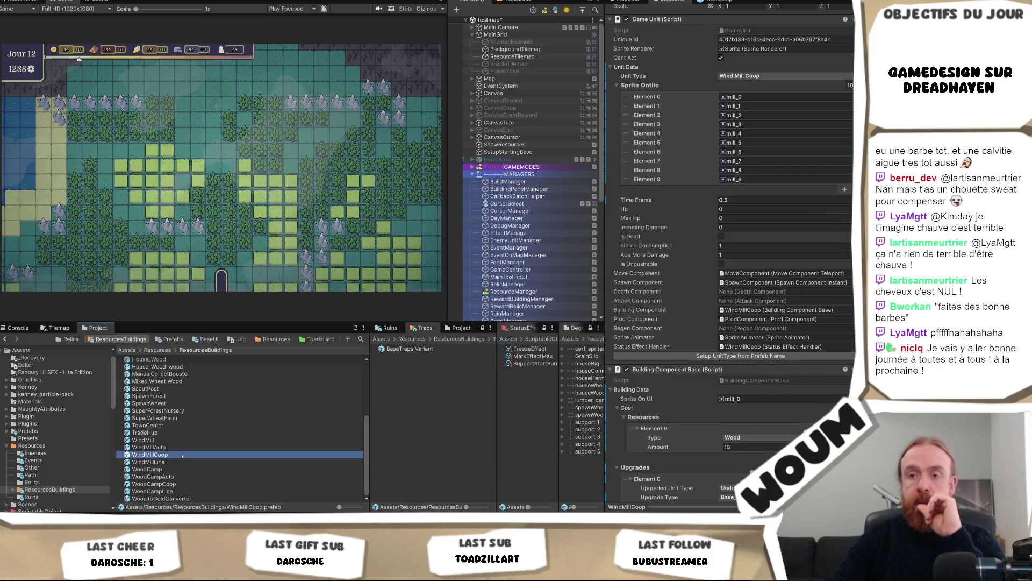
left_click(753, 447)
Finish WindMillCoop at 20 wood and set WoodCampLine's wood cost to 15.
type("20")
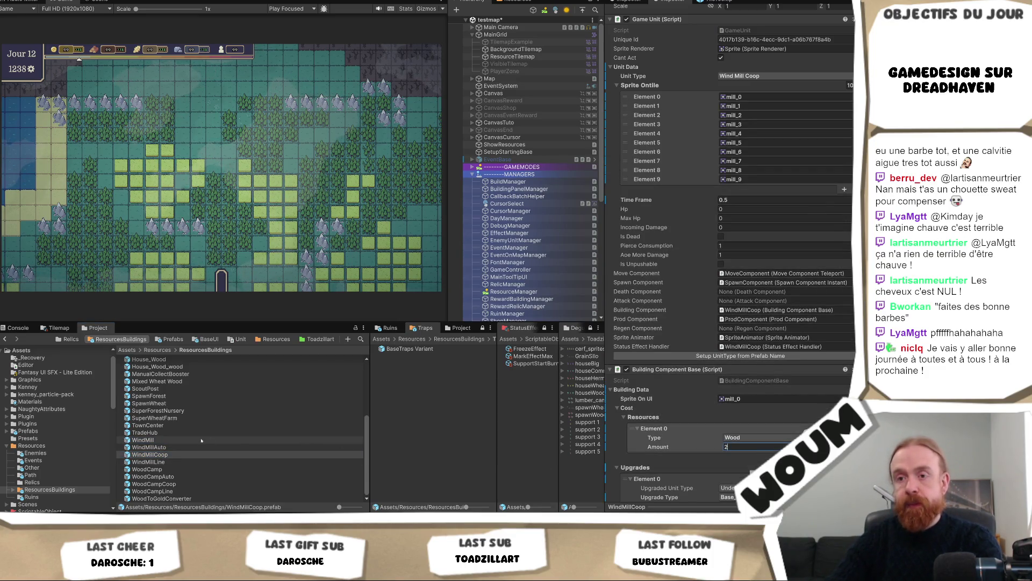
left_click(175, 469)
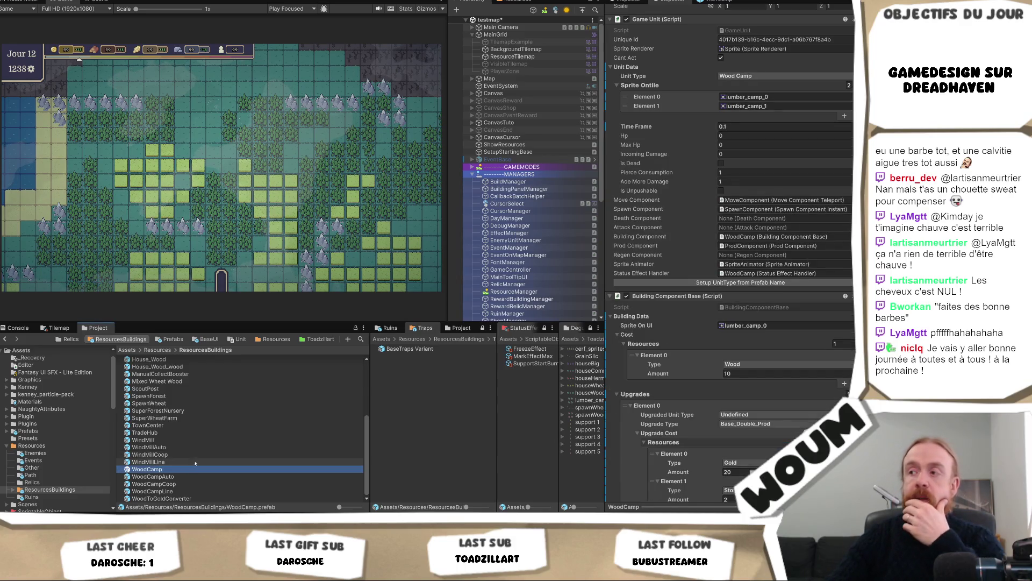
left_click(188, 477)
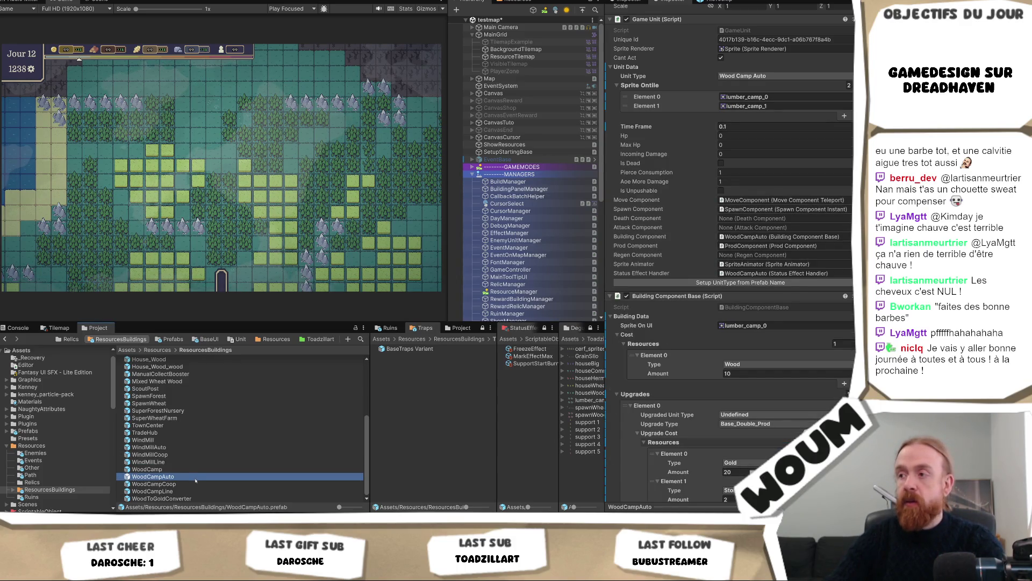
left_click(203, 480)
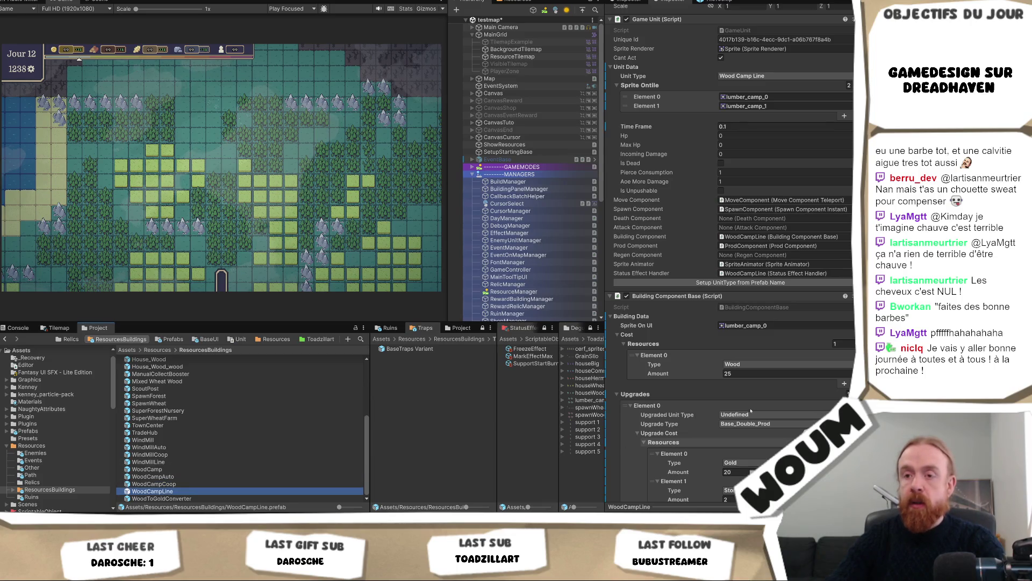
left_click(202, 491)
left_click(753, 373)
type("15")
Set WoodCampCoop to 20 wood and WoodToGoldConverter to 10 wood, then save the scene.
left_click(202, 483)
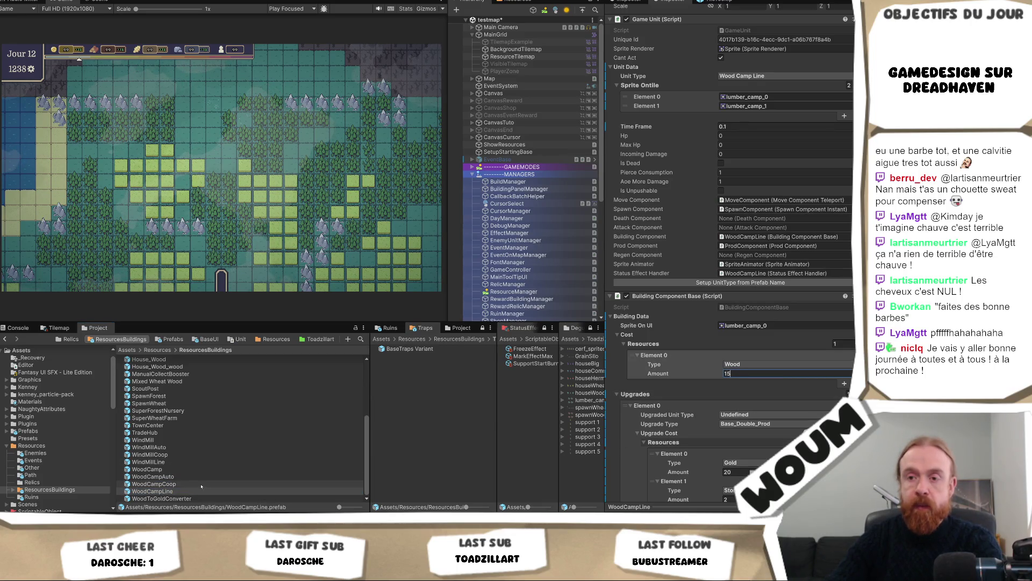
left_click(747, 373)
type("20")
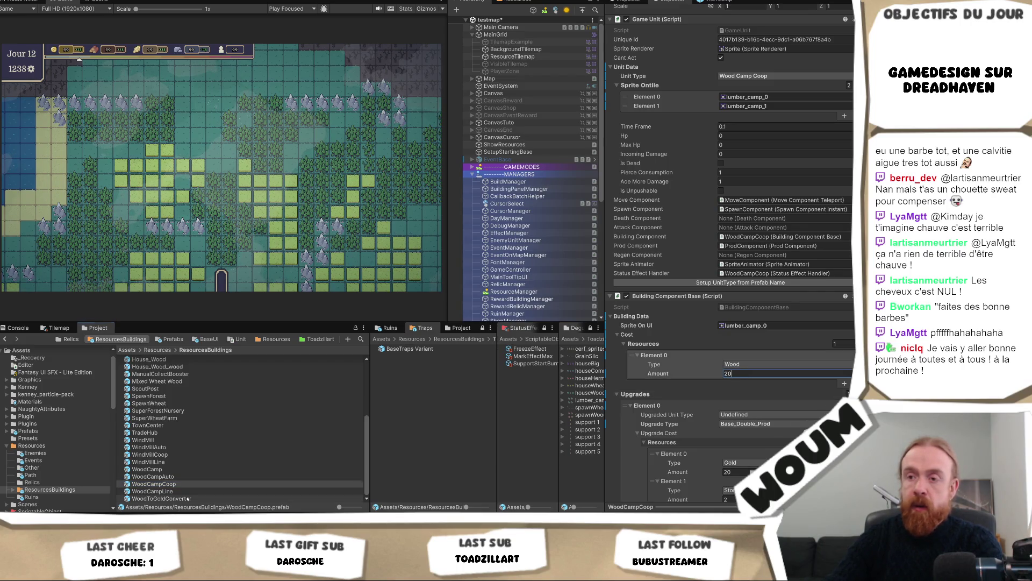
left_click(182, 499)
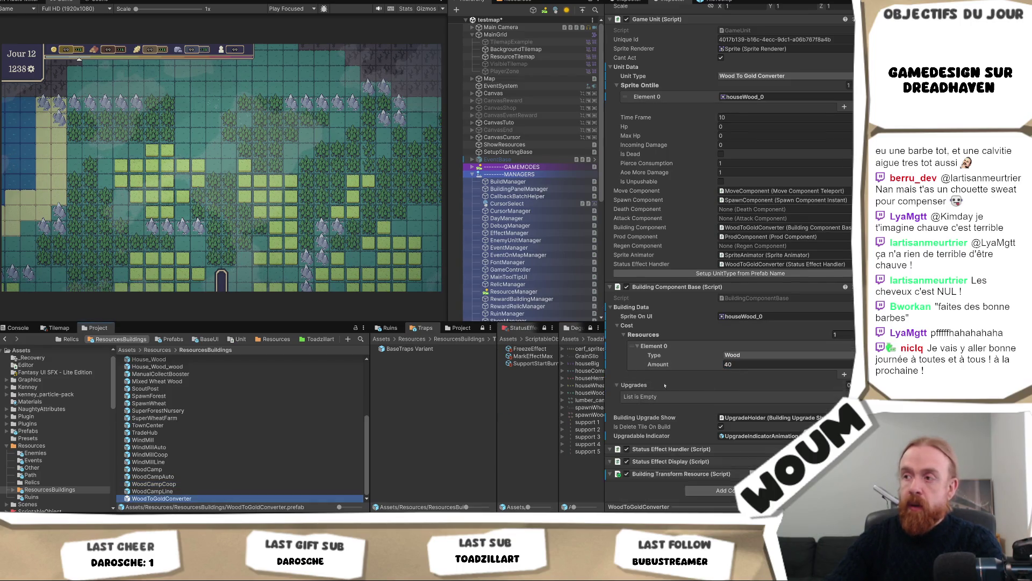
left_click(740, 366)
type("10")
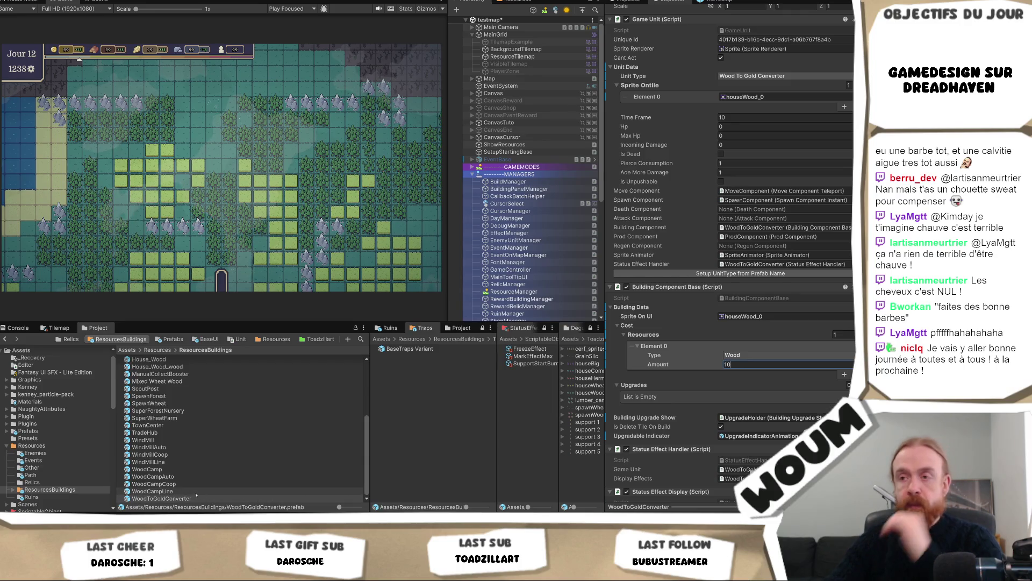
left_click(195, 483)
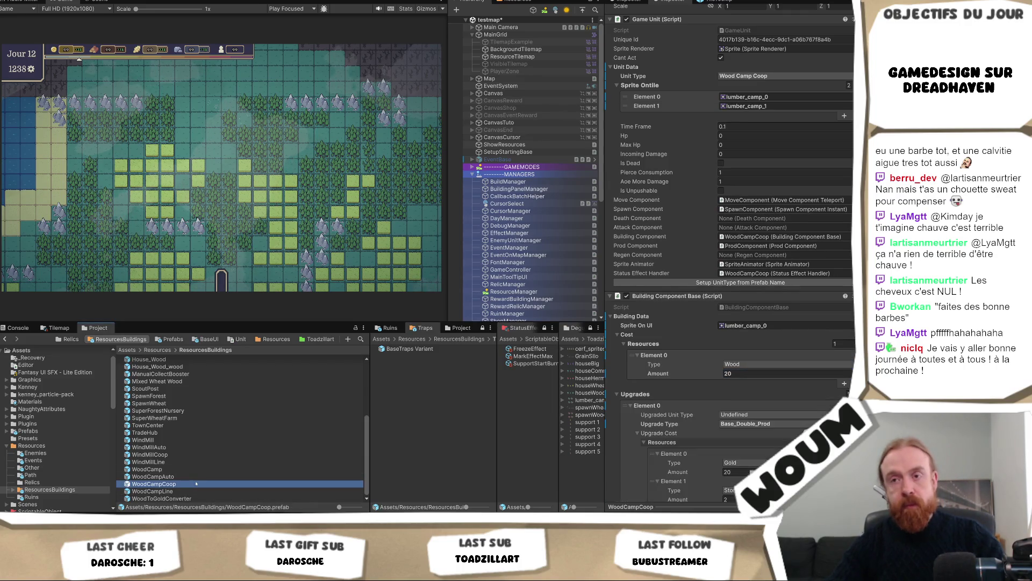
key("ctrl+s")
scroll(251, 426, "up", 5)
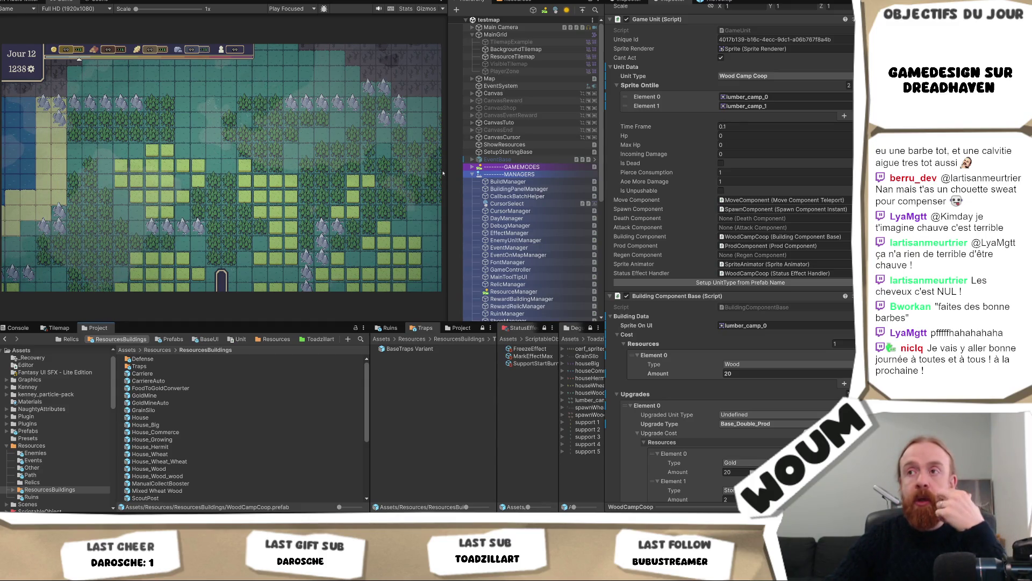
Rename the ManualCollectBooster prefab to ManualCollec.
left_click_drag(448, 173, 485, 188)
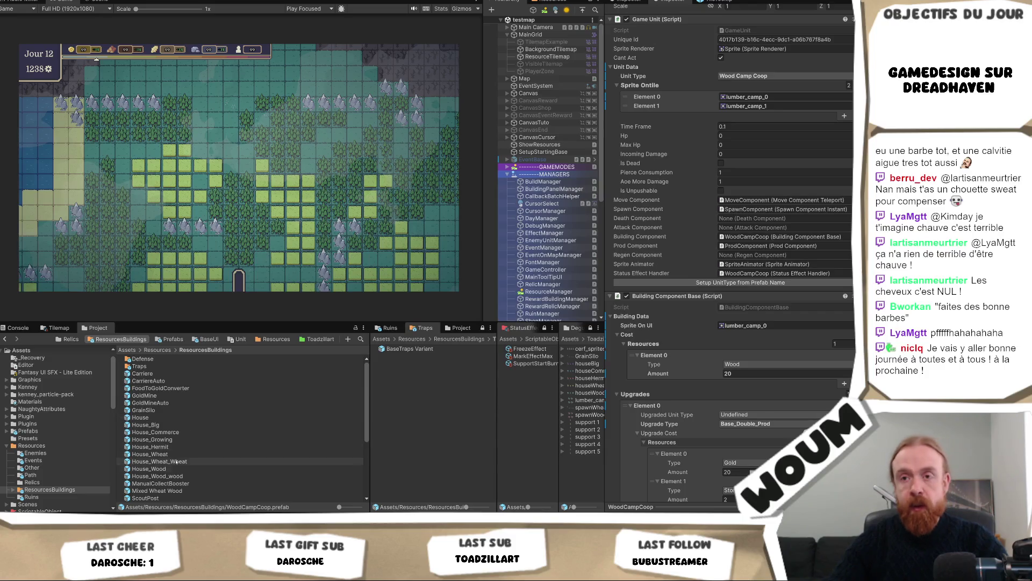
scroll(176, 463, "down", 3)
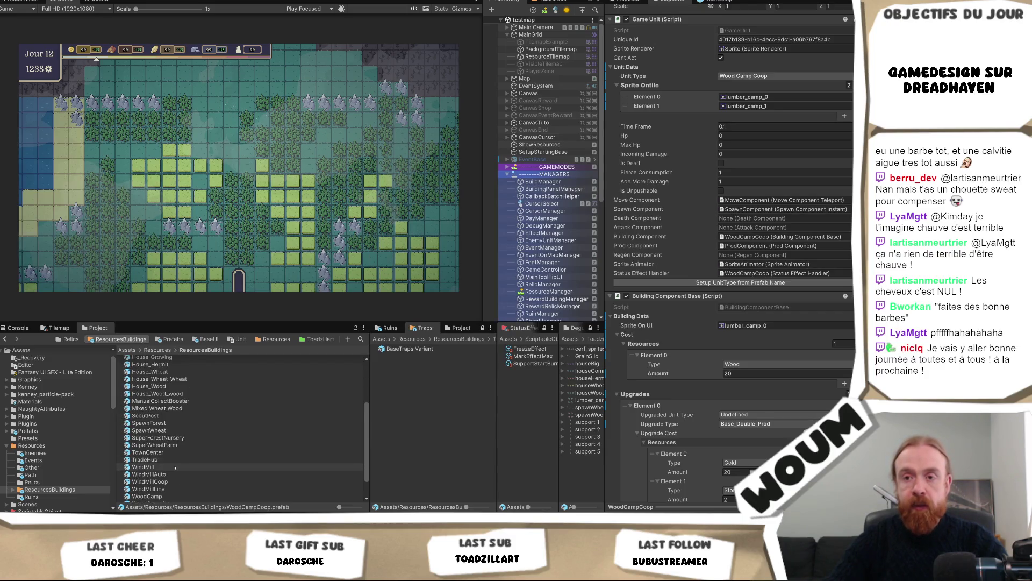
scroll(174, 468, "up", 2)
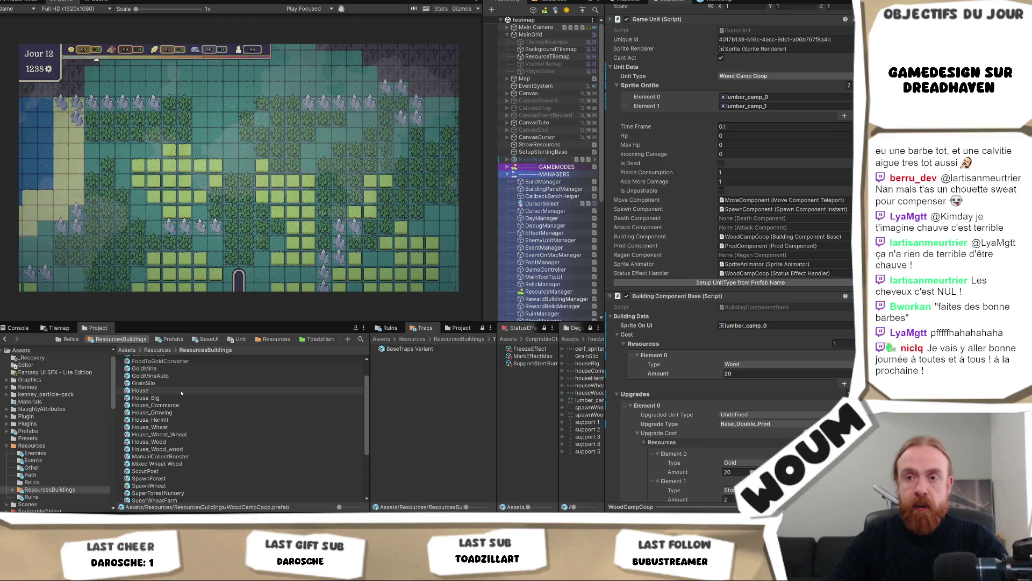
scroll(178, 468, "down", 3)
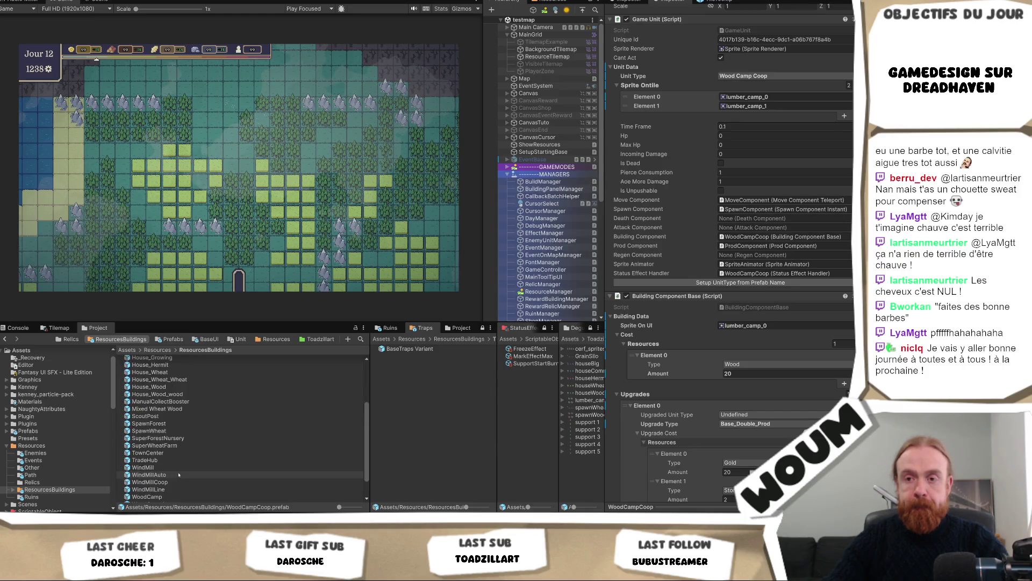
left_click(198, 401)
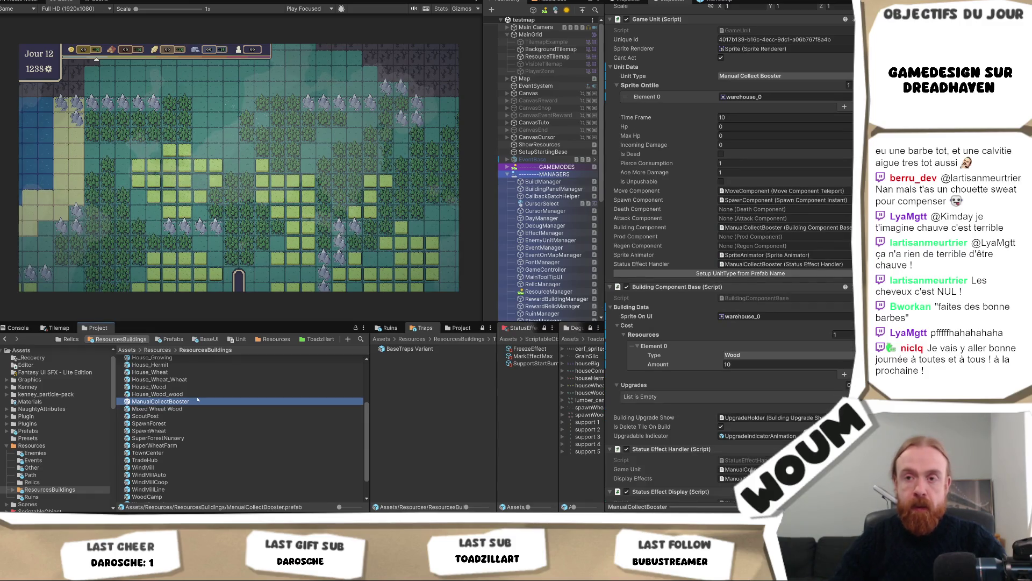
key("F2")
key("BackSpace")
key("BackSpace")
key("BackSpace")
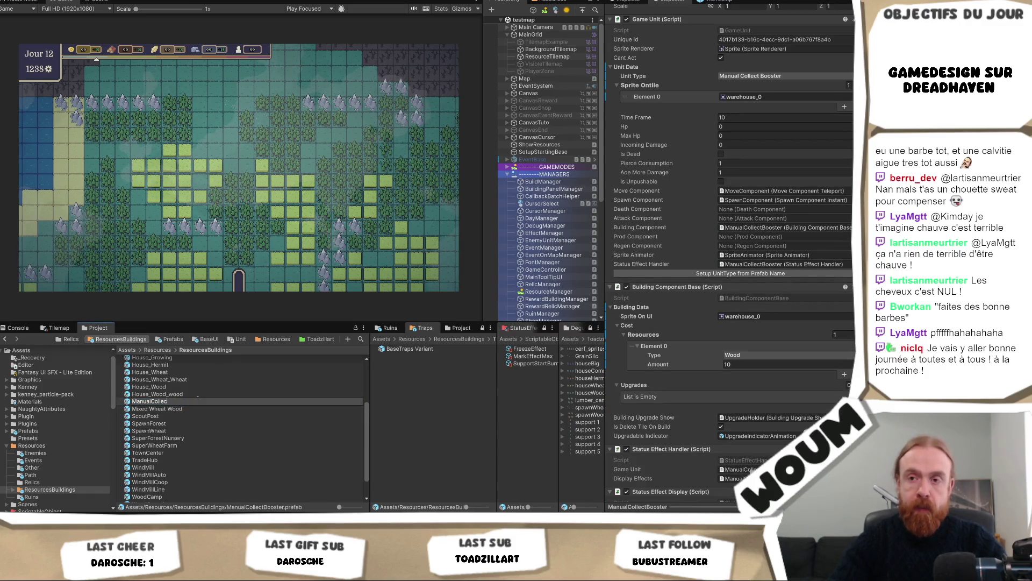
key("Return")
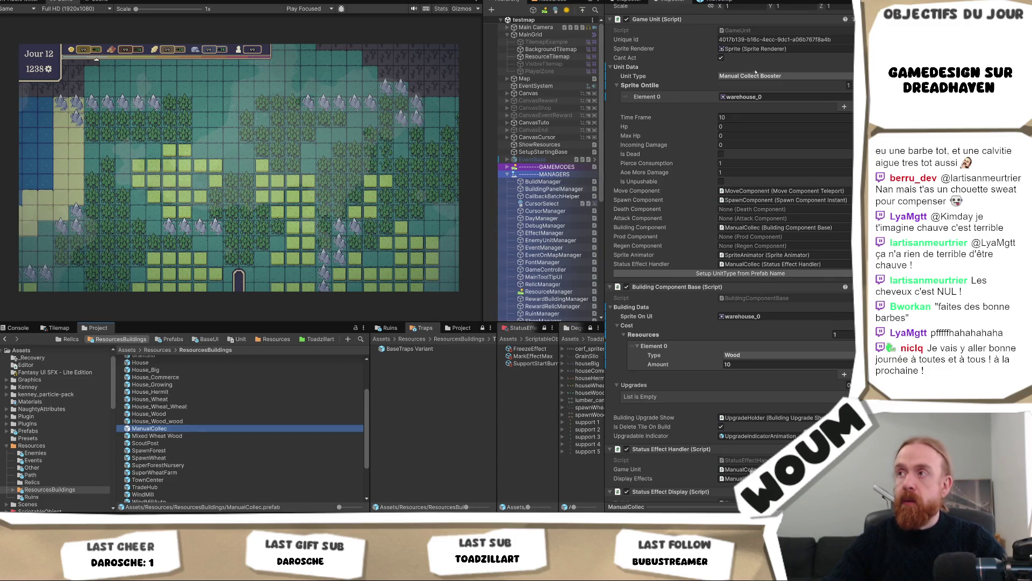
Set ManualCollec's Game Unit type to Undefined.
left_click(755, 74)
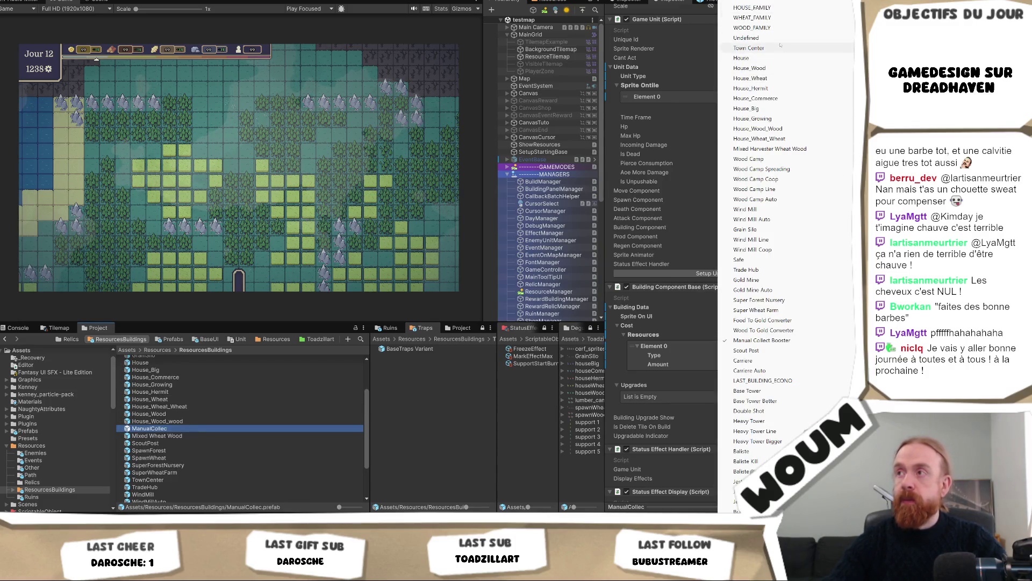
left_click(780, 38)
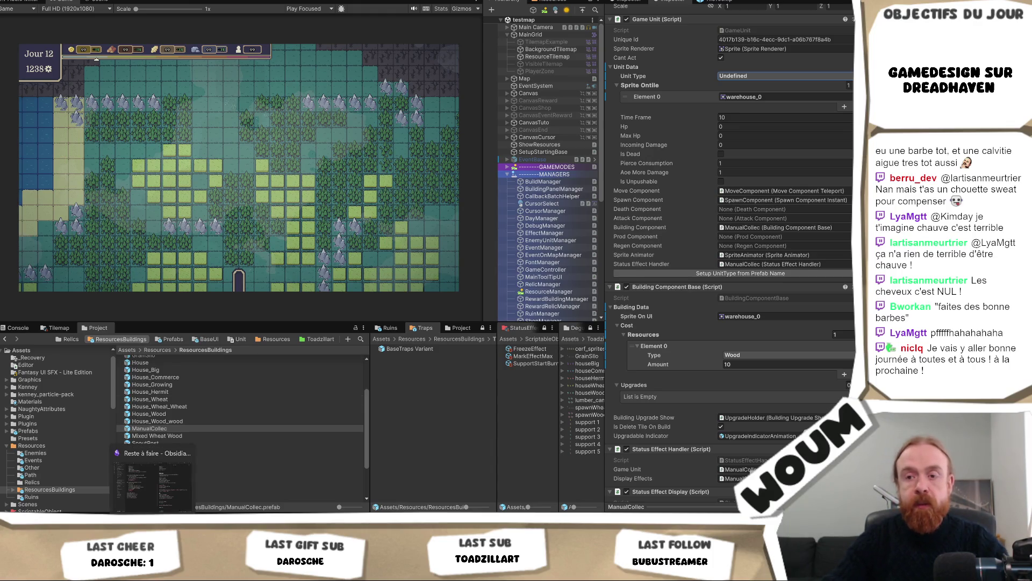
key("alt+Tab")
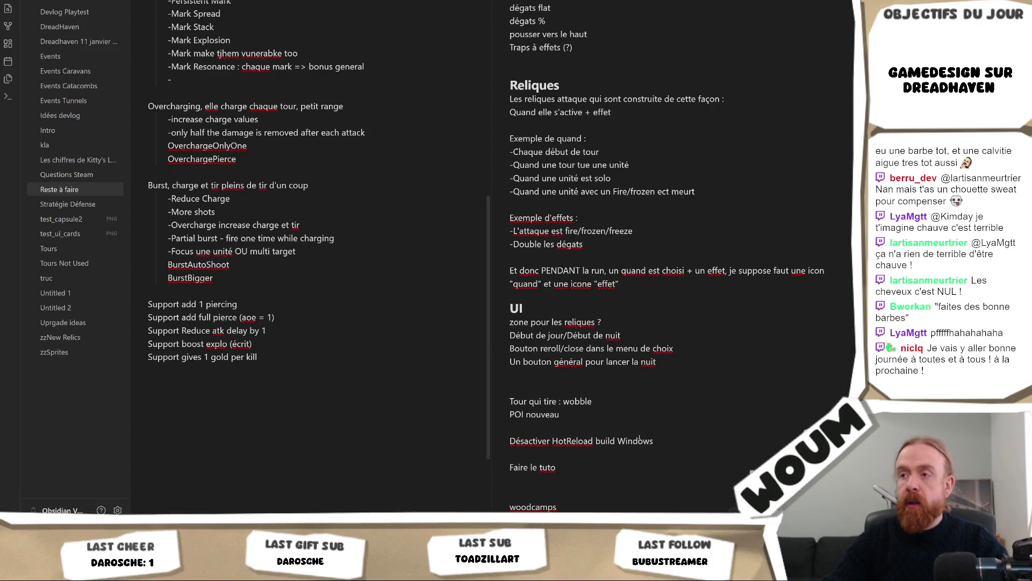
Replace the 'woodcamps' line under 'Faire le tuto' with 'Gathered Lodhe ManualBidule à remettre'.
key("ctrl+BackSpace")
key("BackSpace")
type("G")
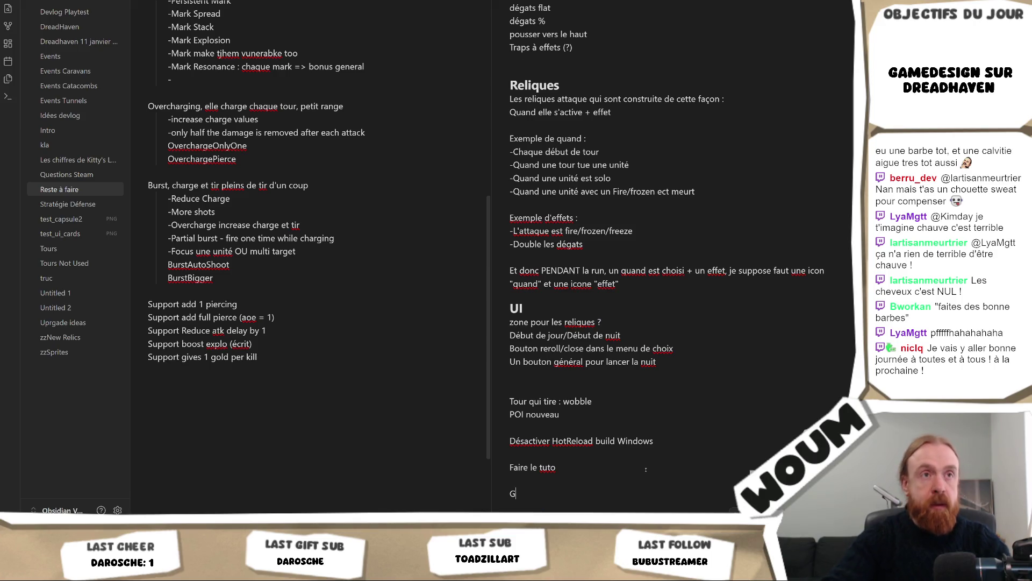
type("athered Lodhe ")
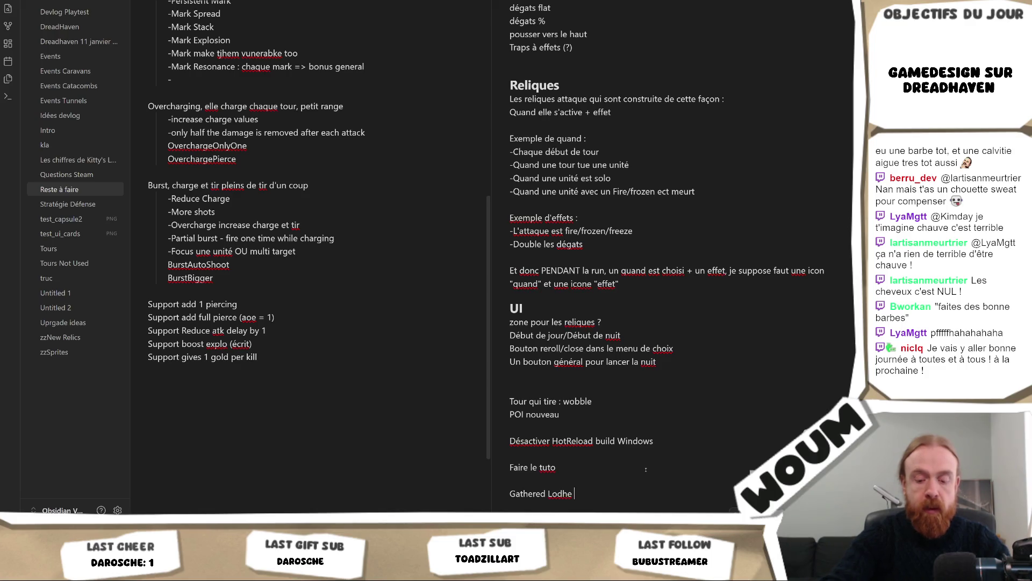
type("ManualBi")
type("dule à reme")
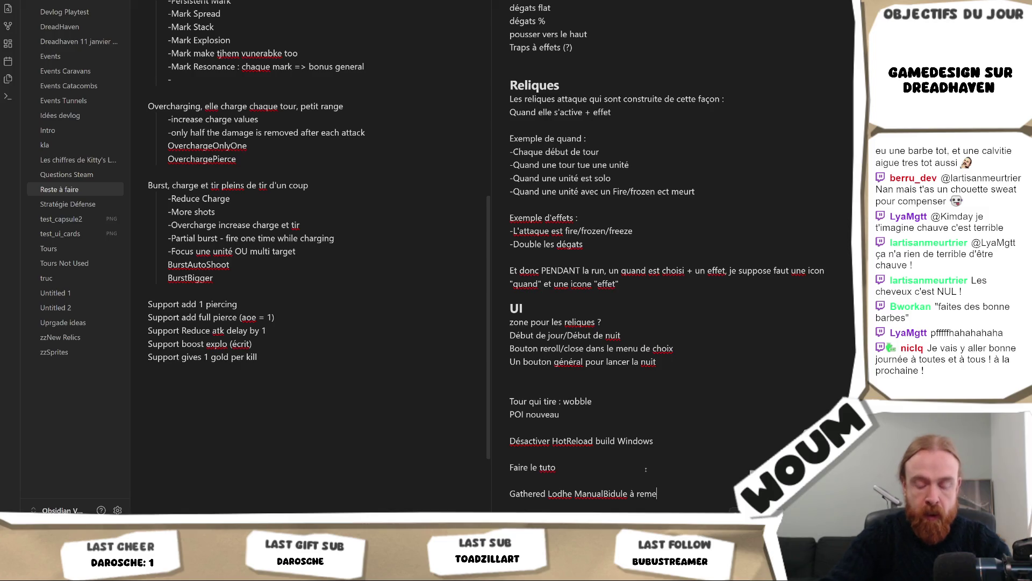
type("ttre")
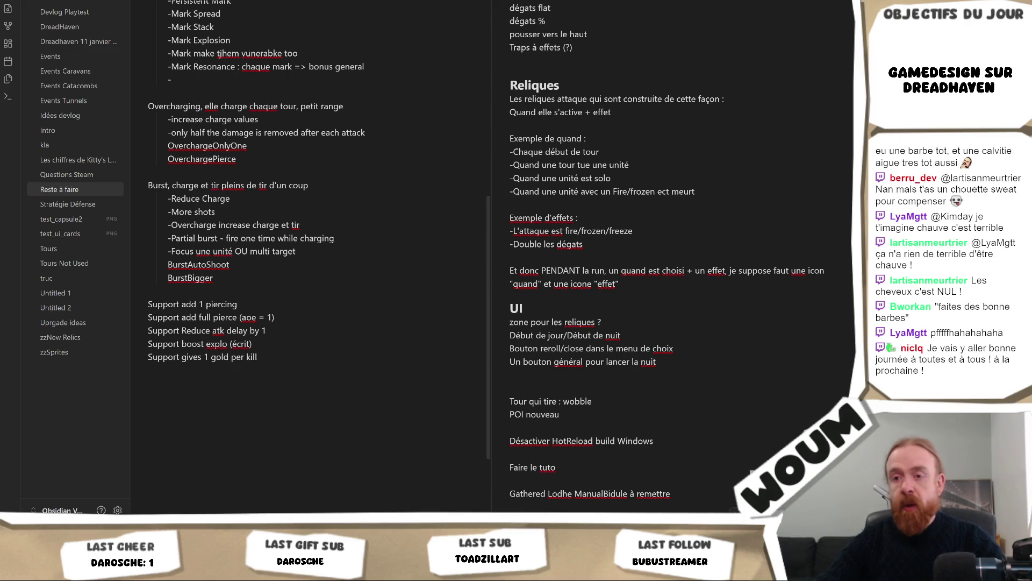
Set the Carriere upgrade's gold cost to 10 and its production bonus to 200.
key("alt+Tab")
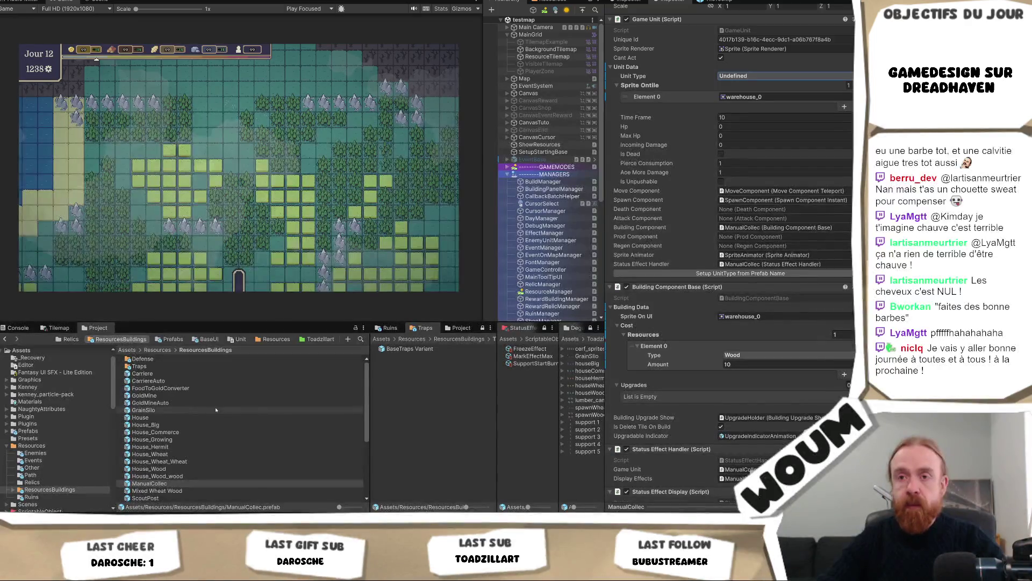
left_click(206, 376)
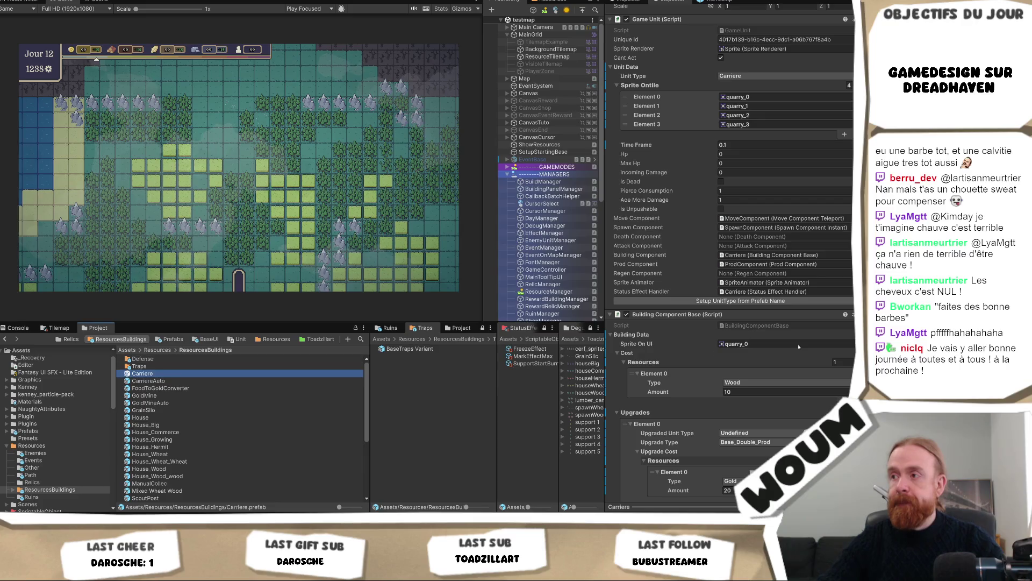
scroll(796, 375, "down", 2)
scroll(779, 387, "down", 2)
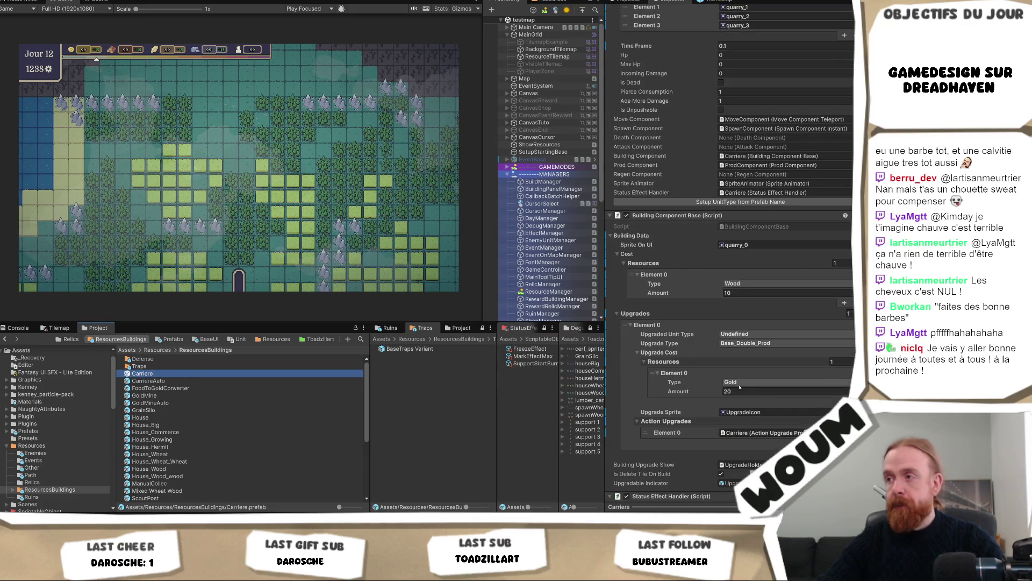
left_click(739, 391)
type("10")
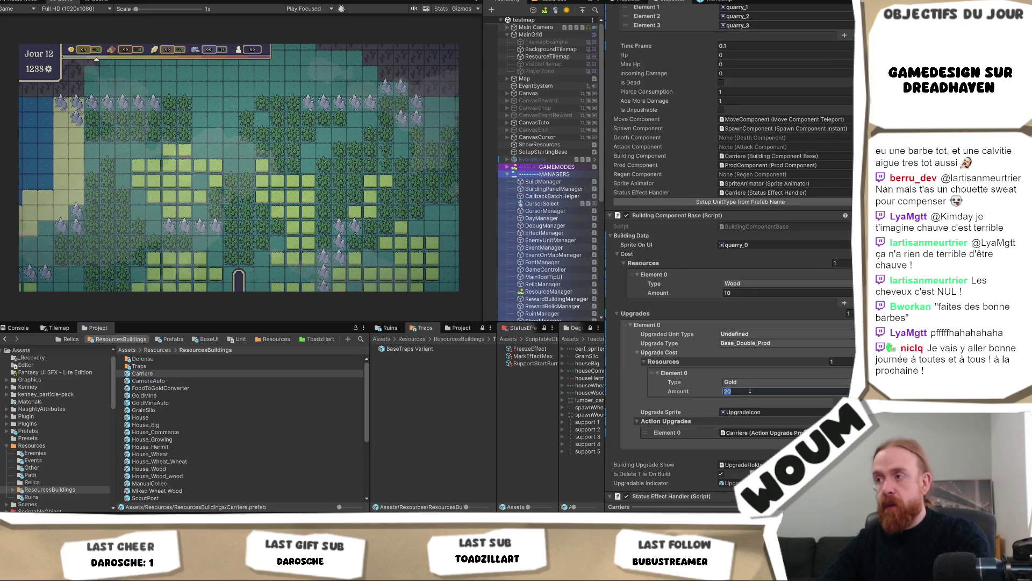
scroll(763, 402, "down", 2)
scroll(763, 401, "down", 7)
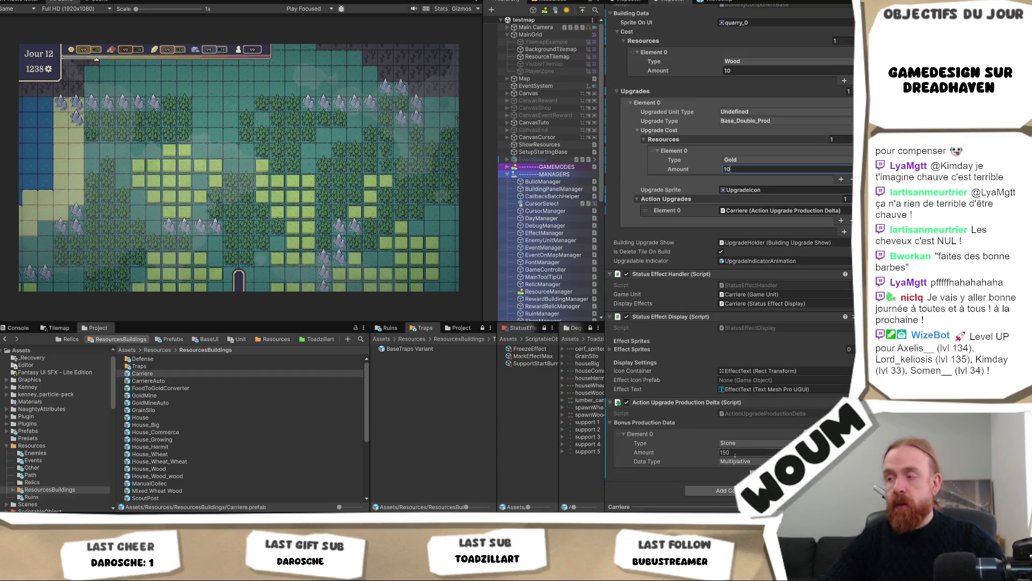
left_click(734, 453)
type("200")
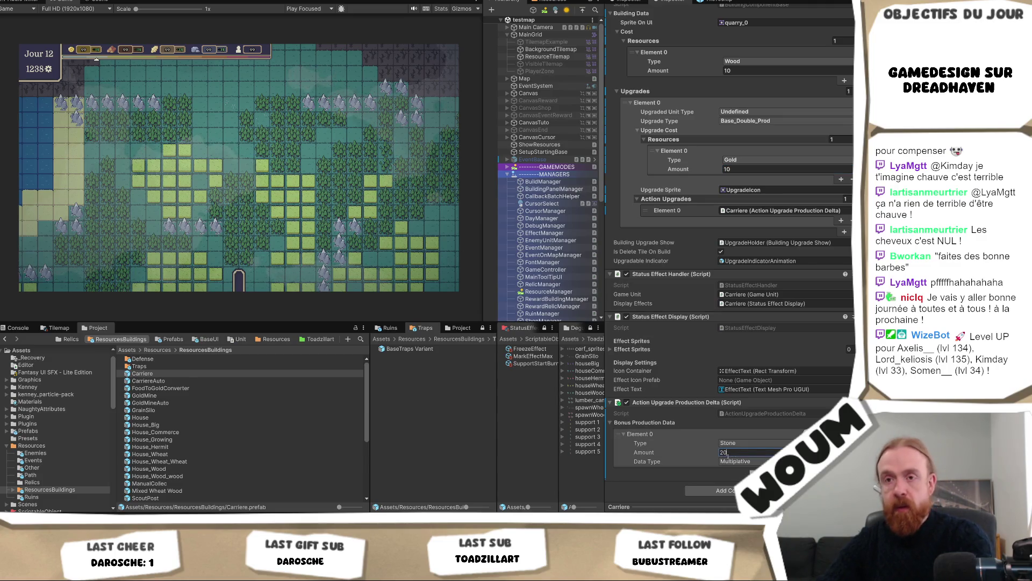
Raise CarriereAuto's production bonus to 200 and restore Carriere's upgrade gold cost to 20.
left_click(185, 382)
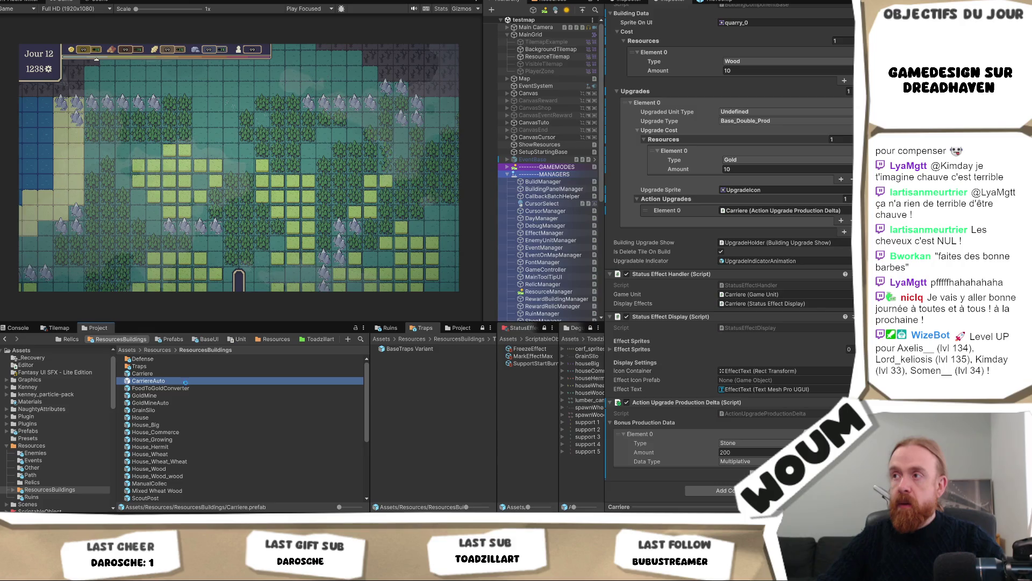
left_click(754, 454)
type("200")
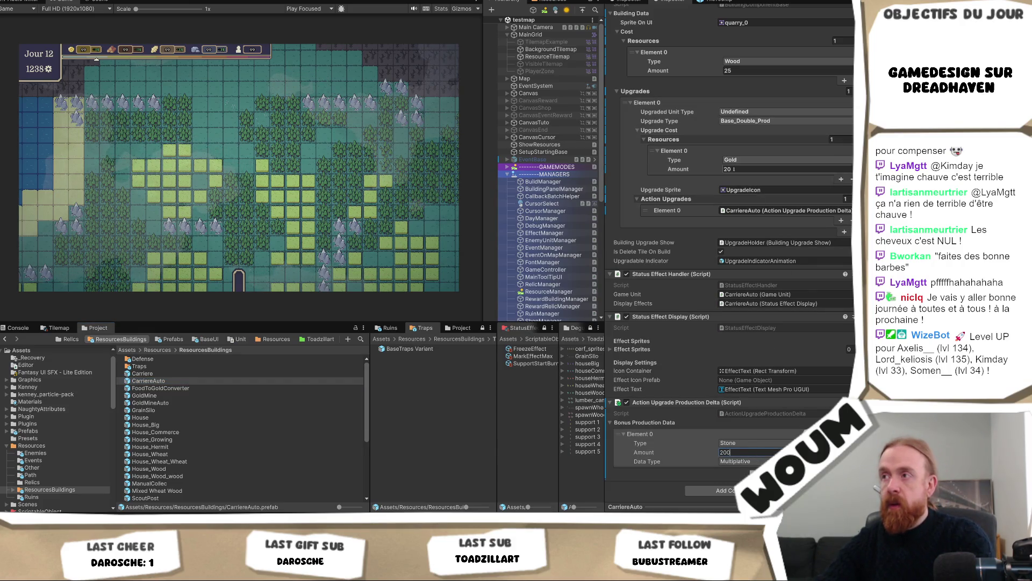
left_click(735, 169)
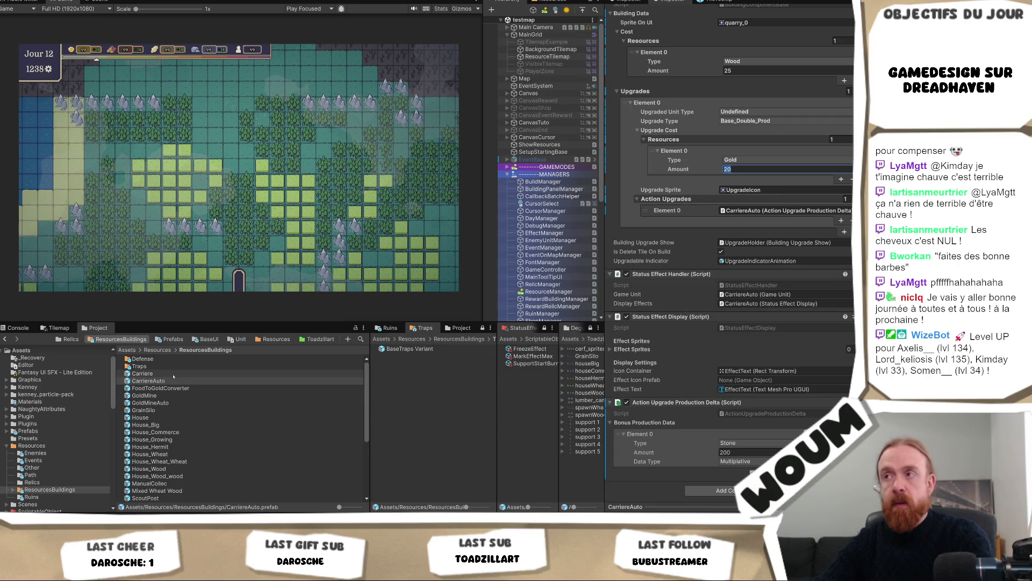
left_click(174, 376)
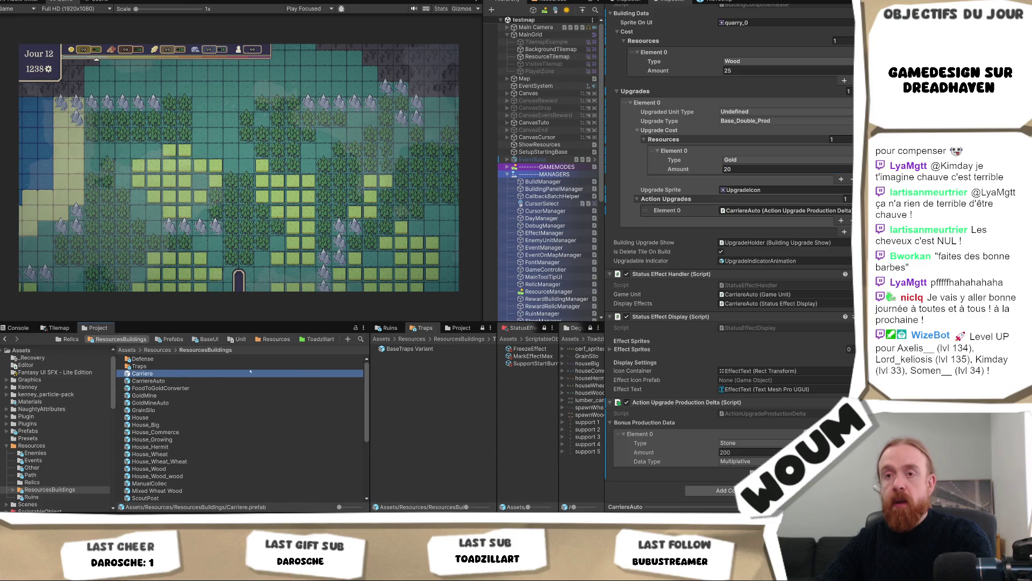
left_click(764, 169)
type("20")
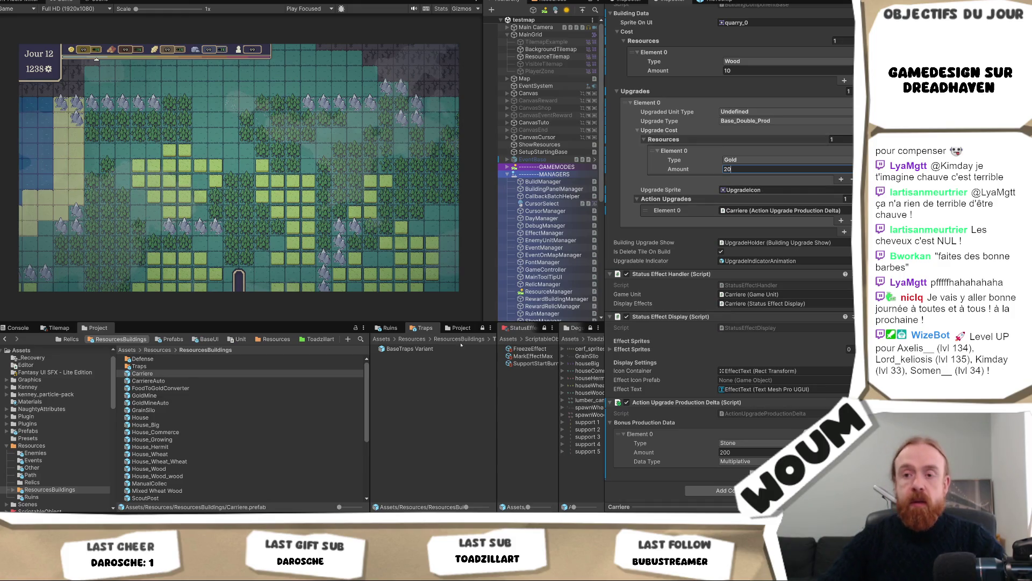
Add the line 'Mine Tower amélioration' beneath the Gathered Lodhe reminder.
key("alt+Tab")
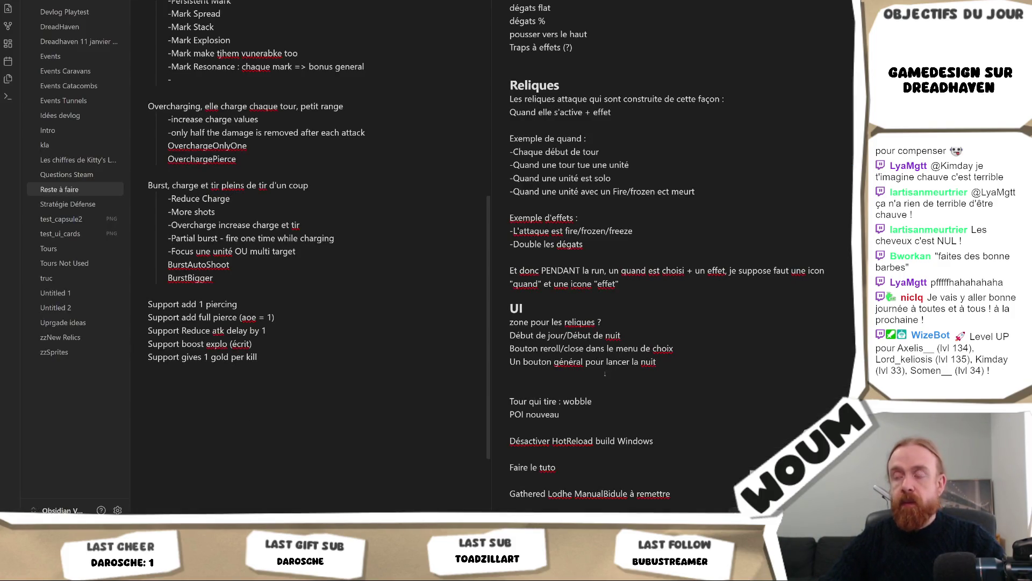
scroll(605, 373, "down", 2)
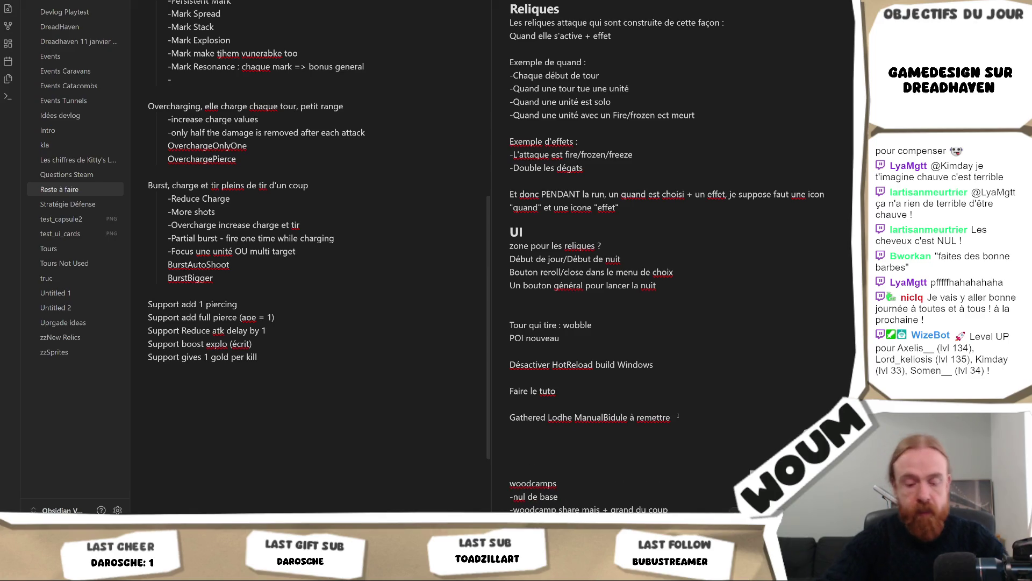
type("Mine Tower amé")
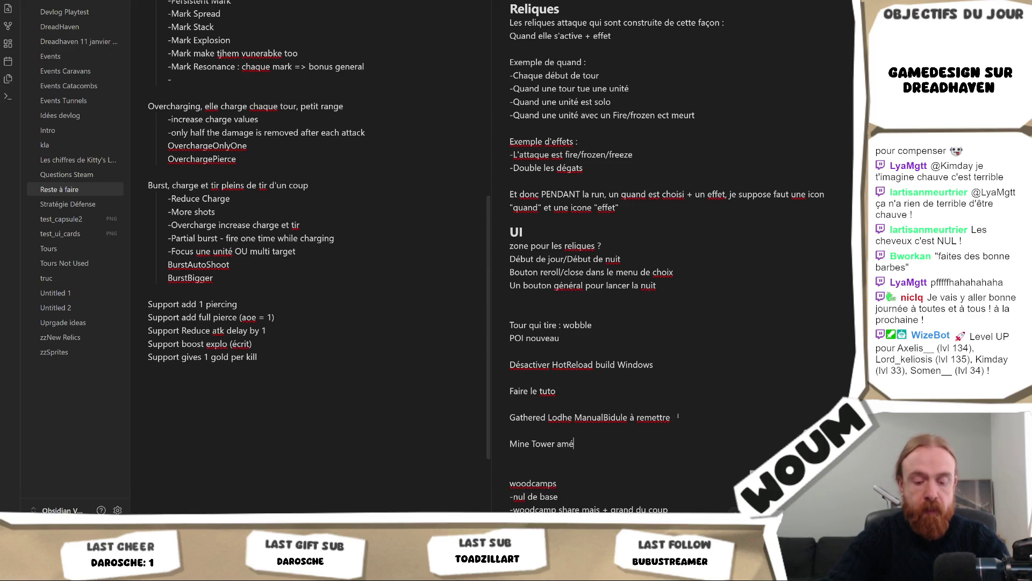
type("laioration")
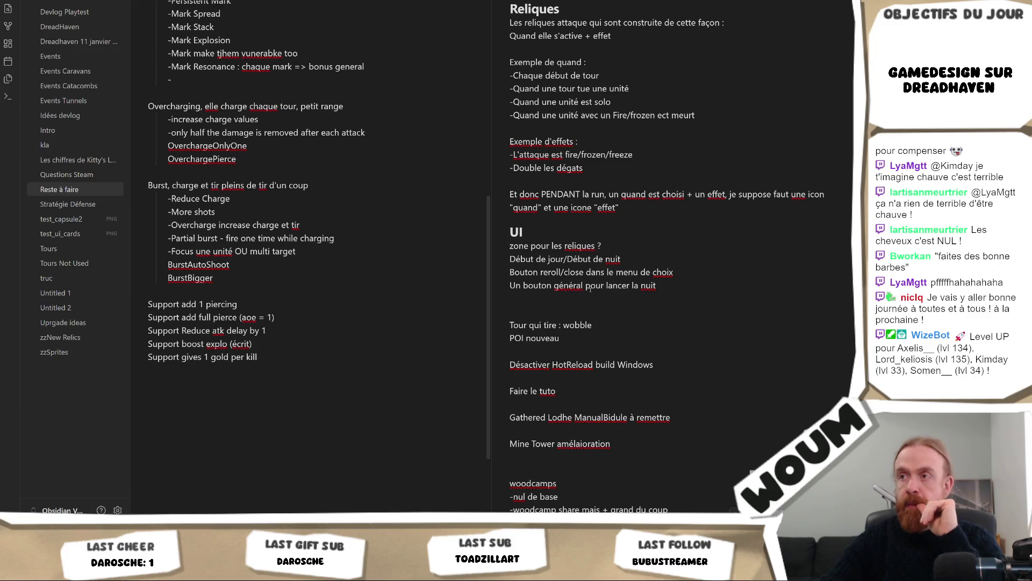
Fix the typo in the 'Mine Tower amélioration' reminder and narrow the right-hand to-do pane slightly.
scroll(654, 374, "down", 3)
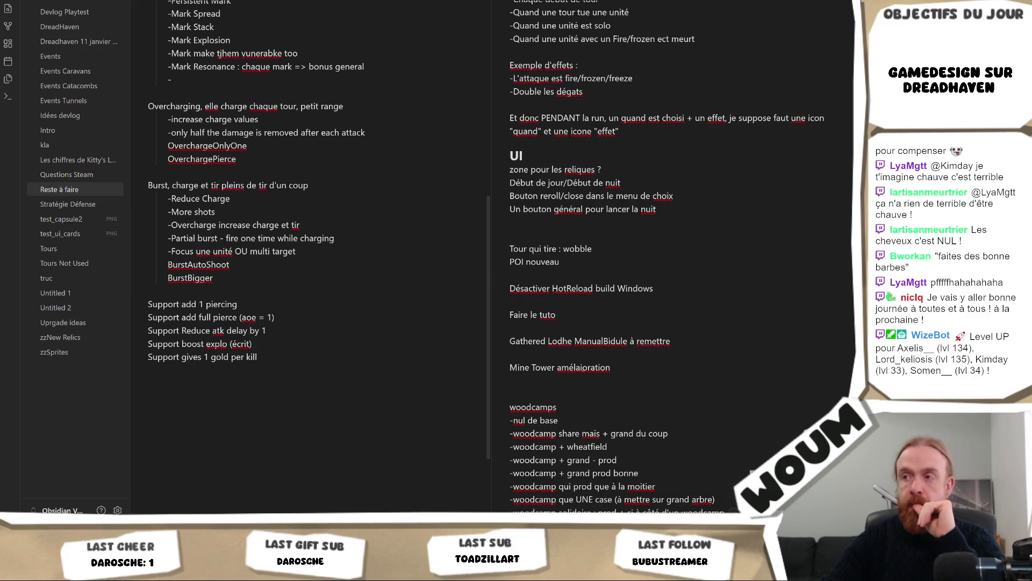
key("BackSpace")
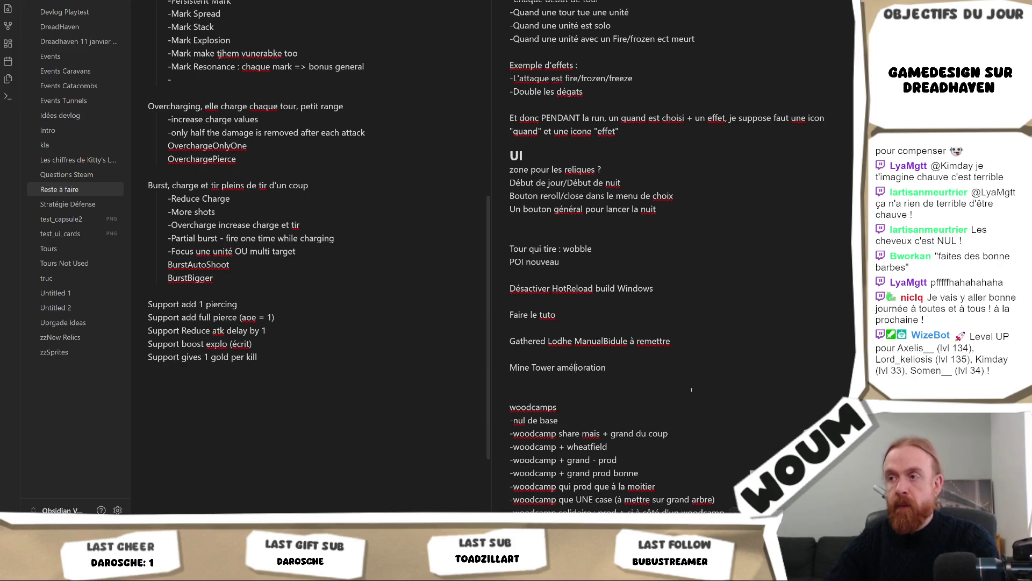
left_click(691, 390)
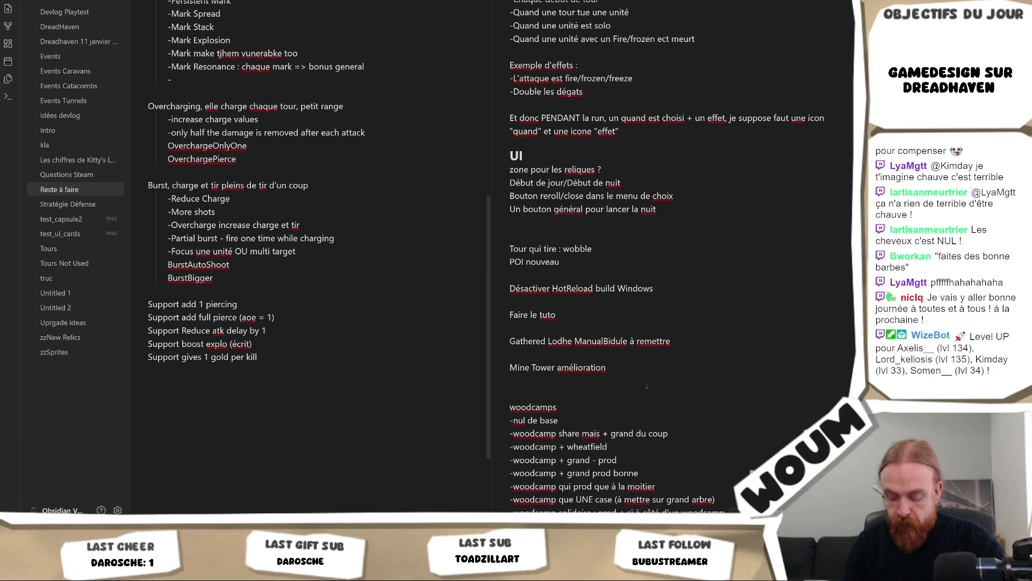
left_click(510, 392)
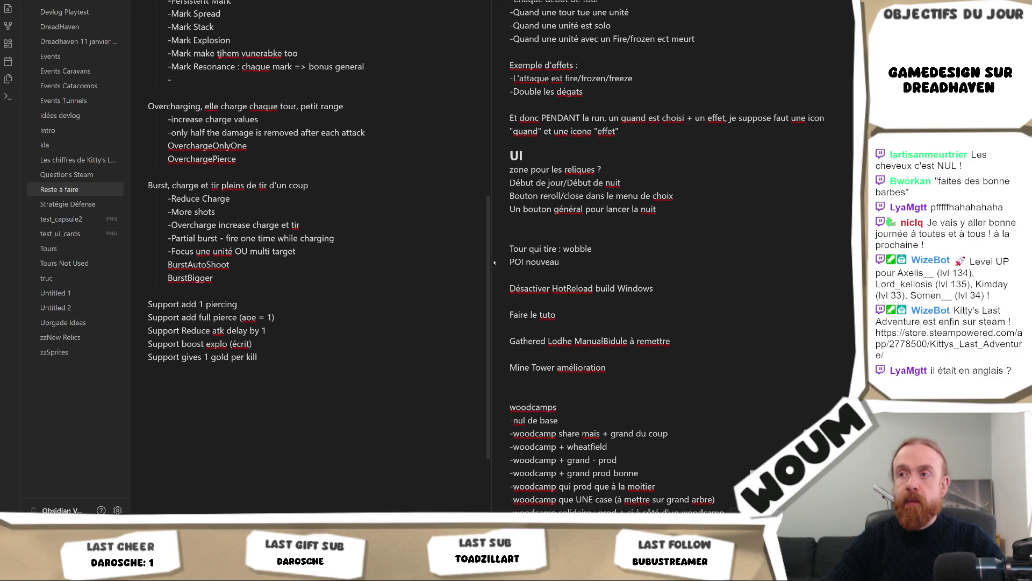
mouse_move(494, 262)
left_mouse_down()
mouse_move(562, 257)
mouse_move(514, 266)
left_mouse_up()
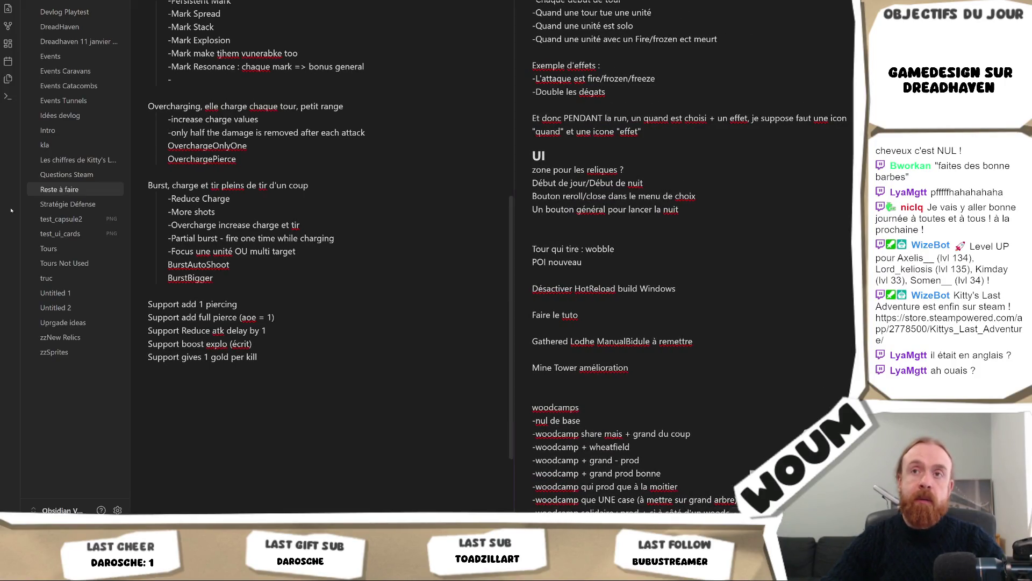
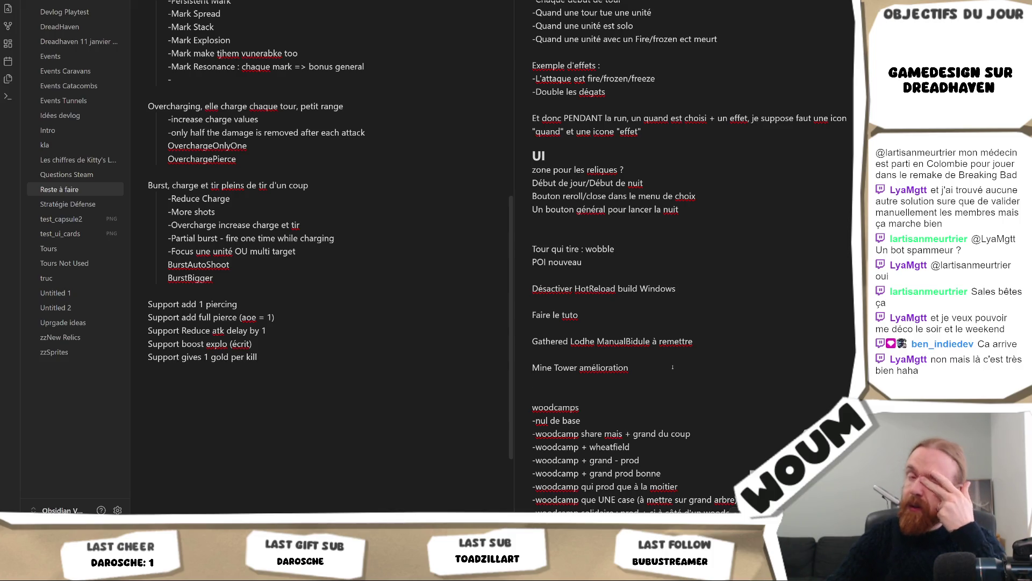
Check spelling suggestions for 'remettre', then widen the left Obsidian note pane slightly.
right_click(671, 343)
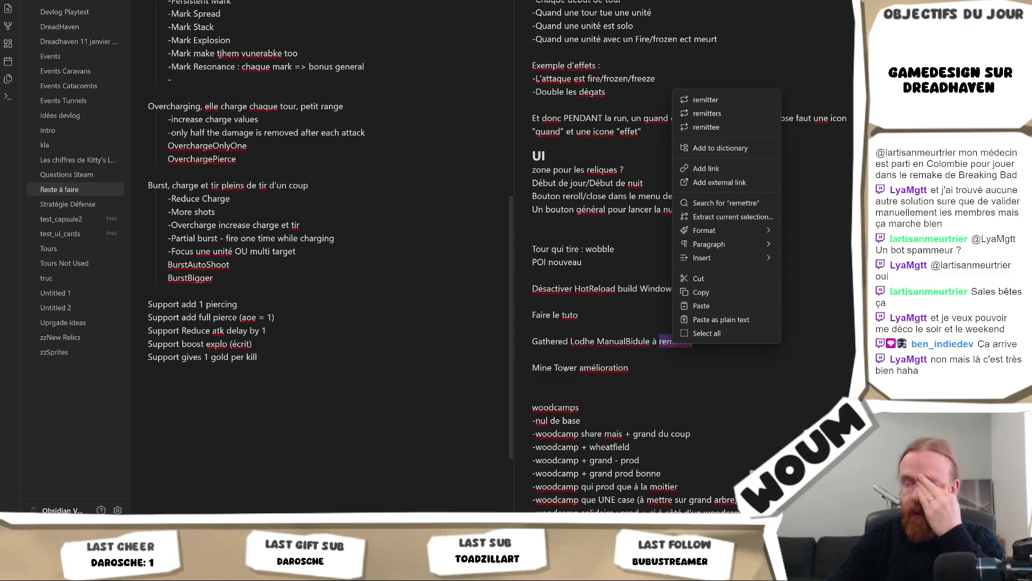
left_click(563, 368)
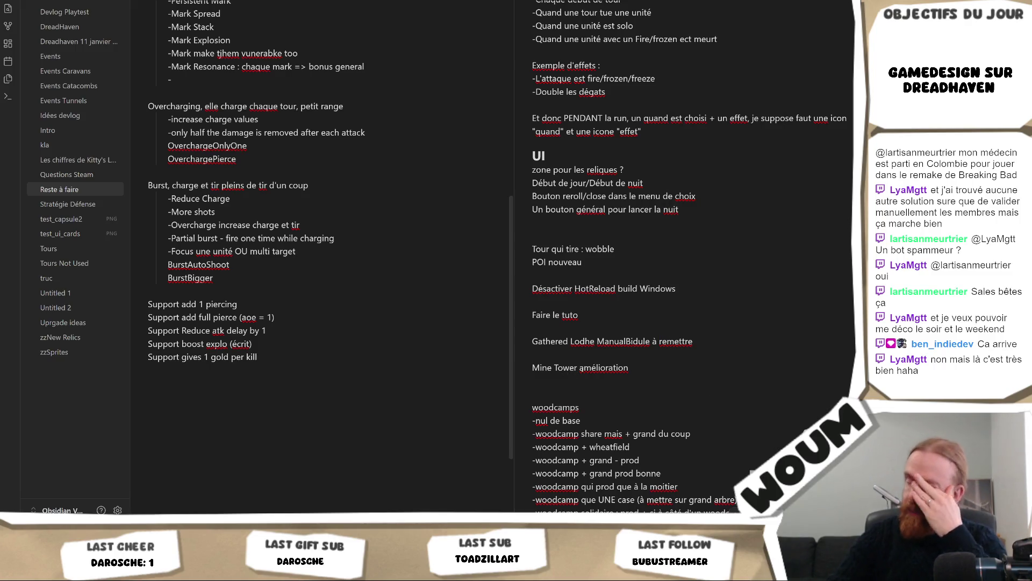
key("Down")
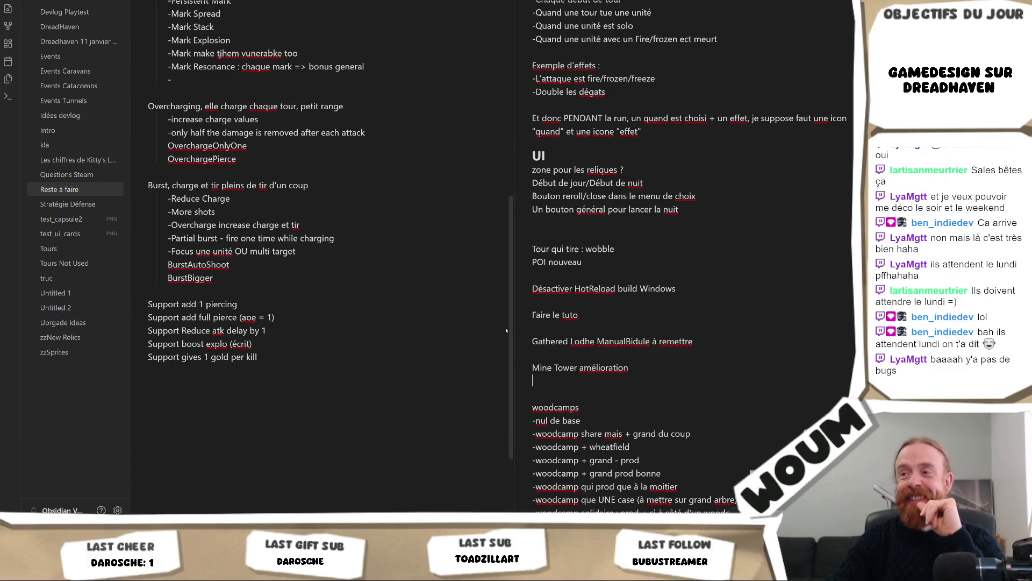
left_click_drag(516, 329, 526, 335)
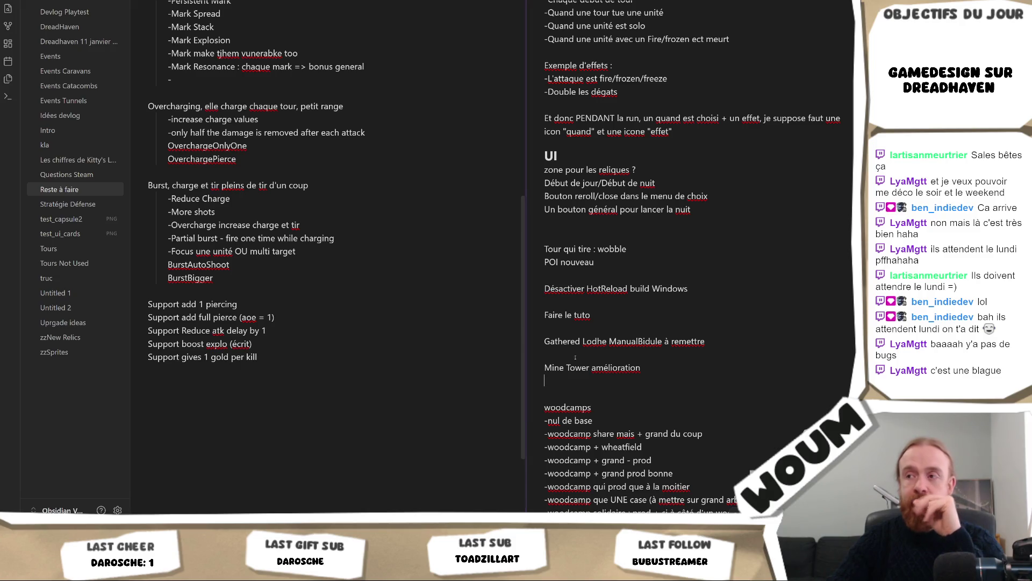
mouse_move(193, 529)
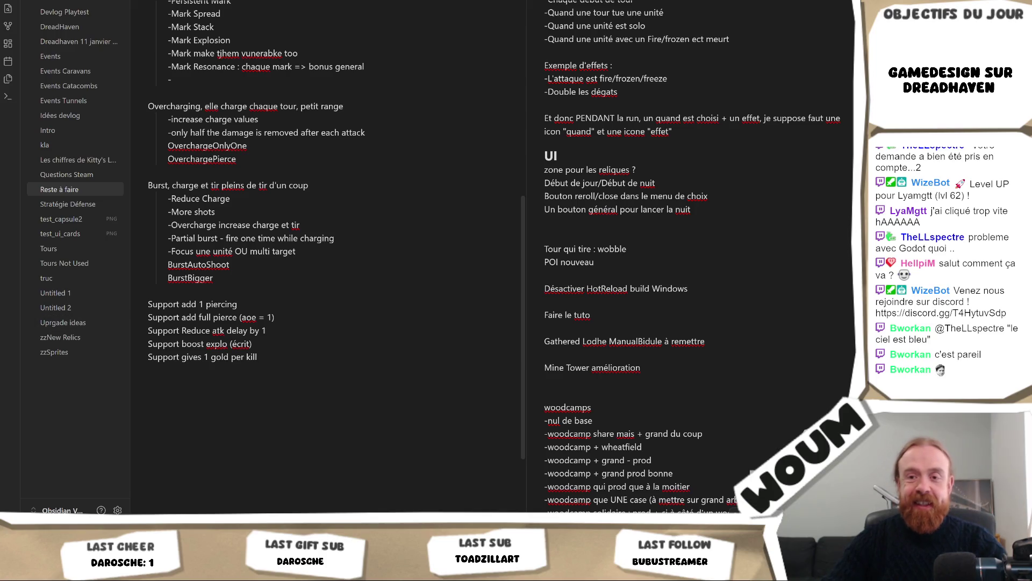
In Visual Studio, open MoveComponentMove.cs from the Find Results list.
key("alt+Tab")
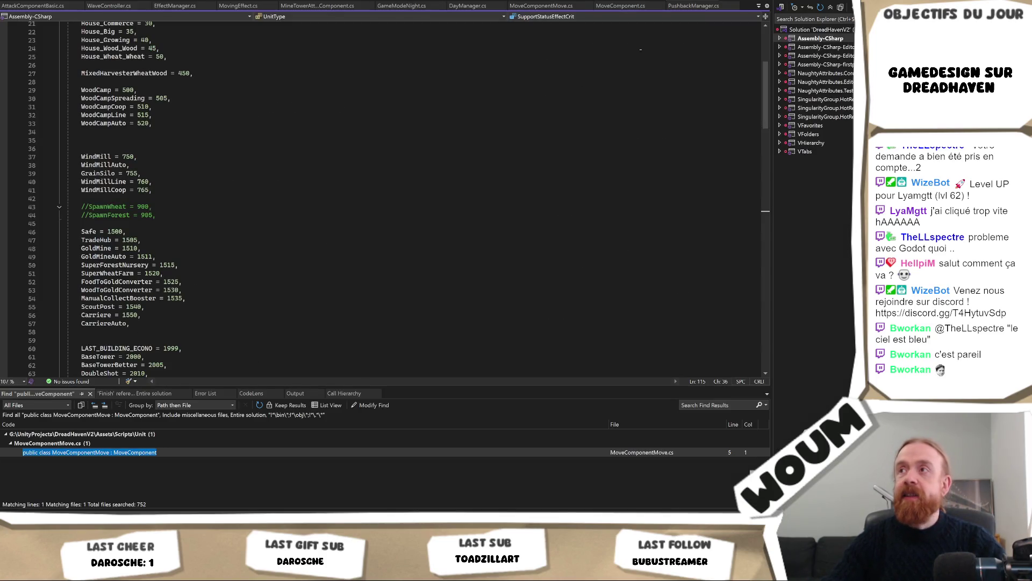
left_click(412, 98)
double_click(89, 452)
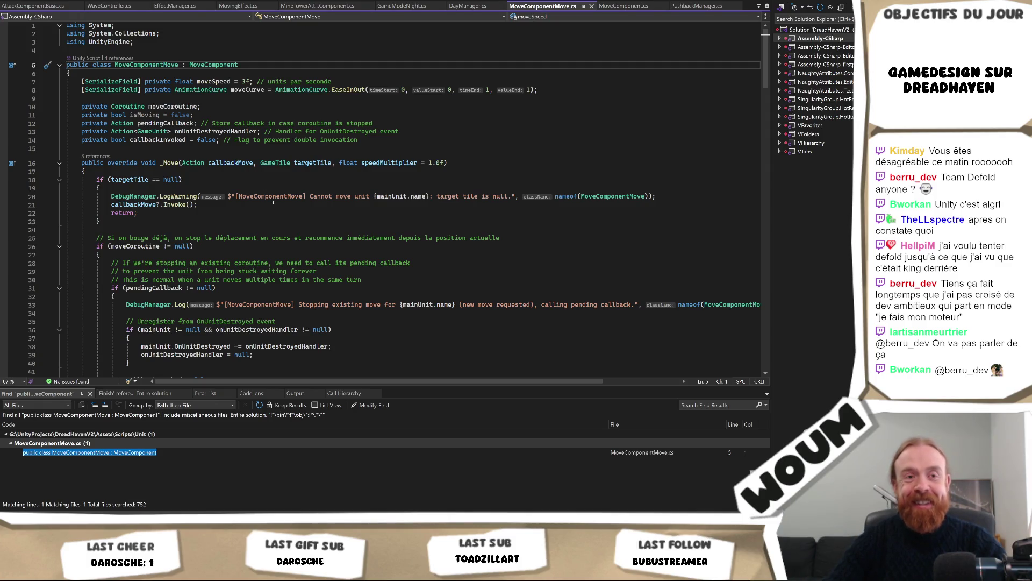
Place the cursor on the empty line 34 inside MoveComponentMove's _Move method.
left_click(399, 315)
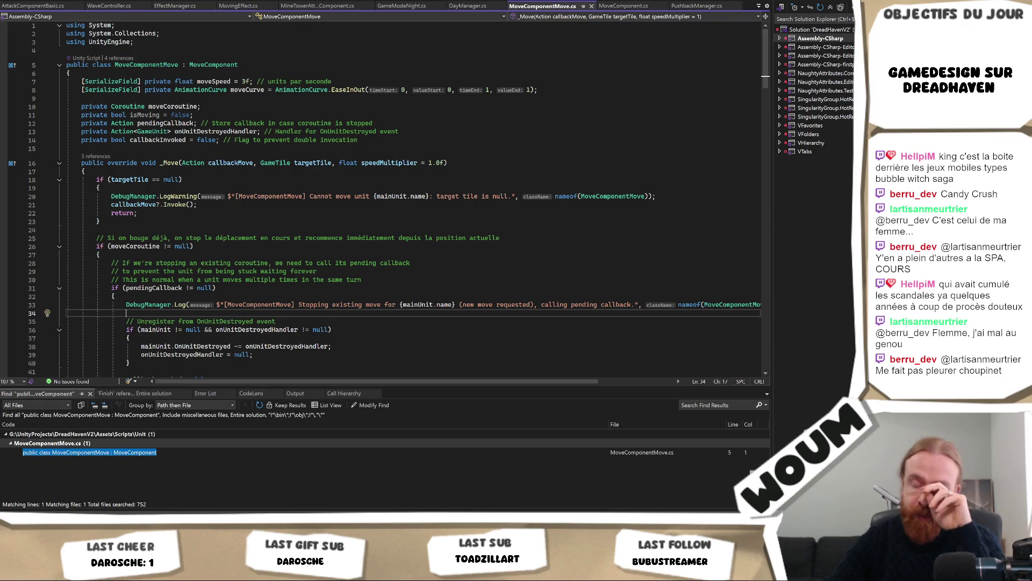
Show the Reste à faire note in Obsidian and rebalance the two pane widths.
left_click(152, 572)
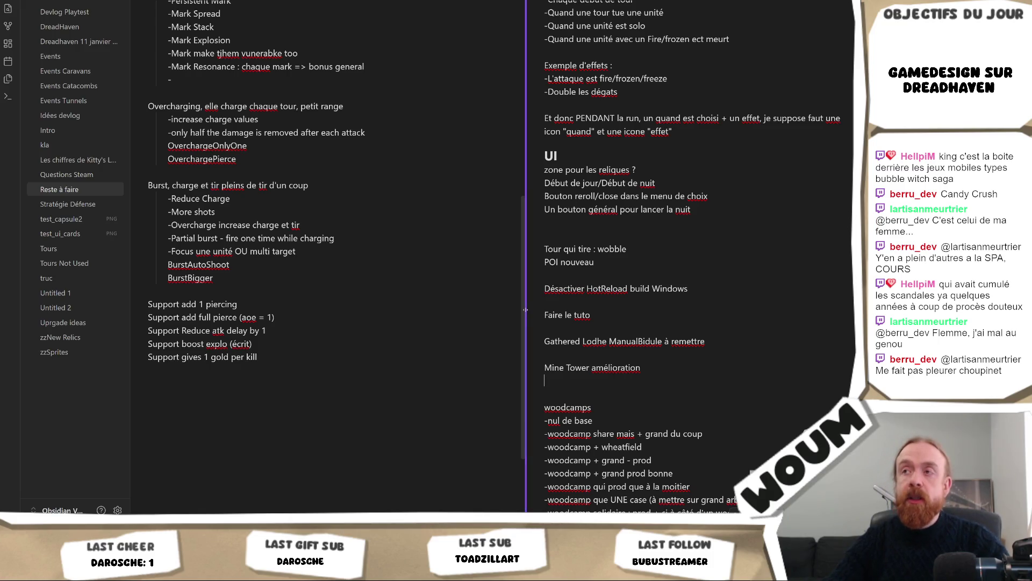
mouse_move(525, 310)
left_mouse_down()
mouse_move(565, 311)
mouse_move(469, 318)
mouse_move(554, 322)
mouse_move(401, 322)
mouse_move(508, 321)
left_mouse_up()
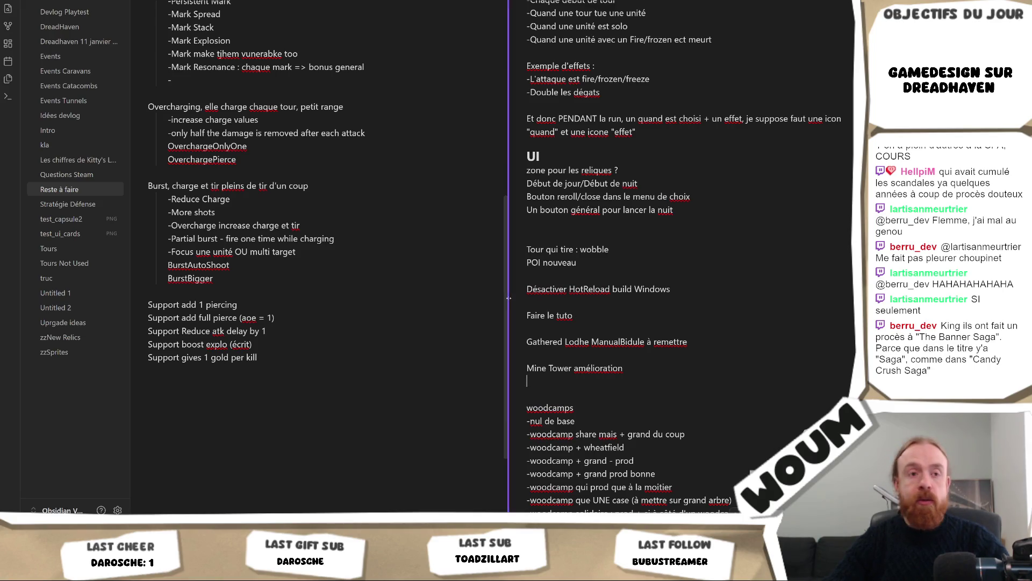
left_click_drag(507, 301, 490, 301)
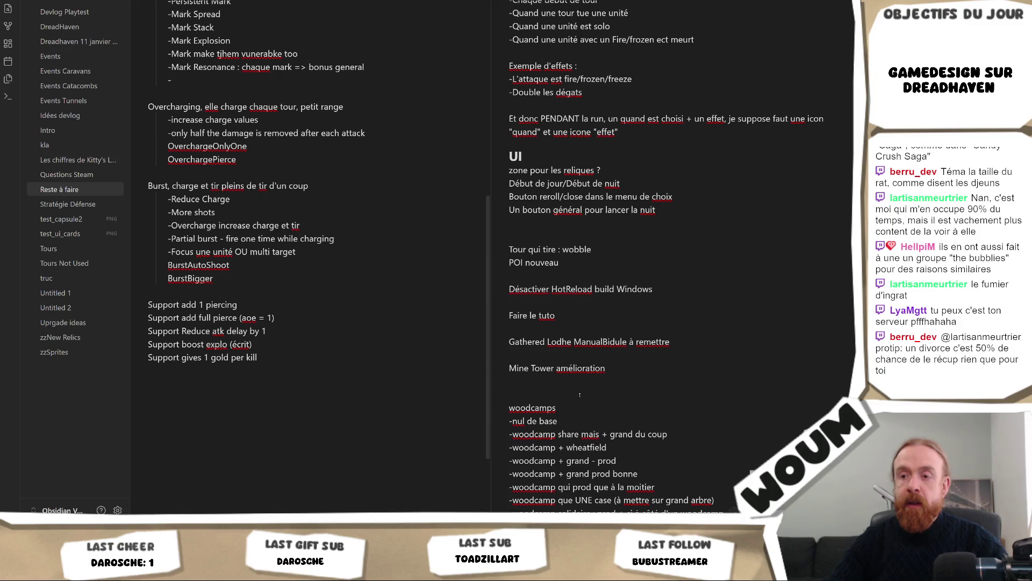
Return from Obsidian to the Unity editor showing the Carriere prefab.
key("alt+Tab")
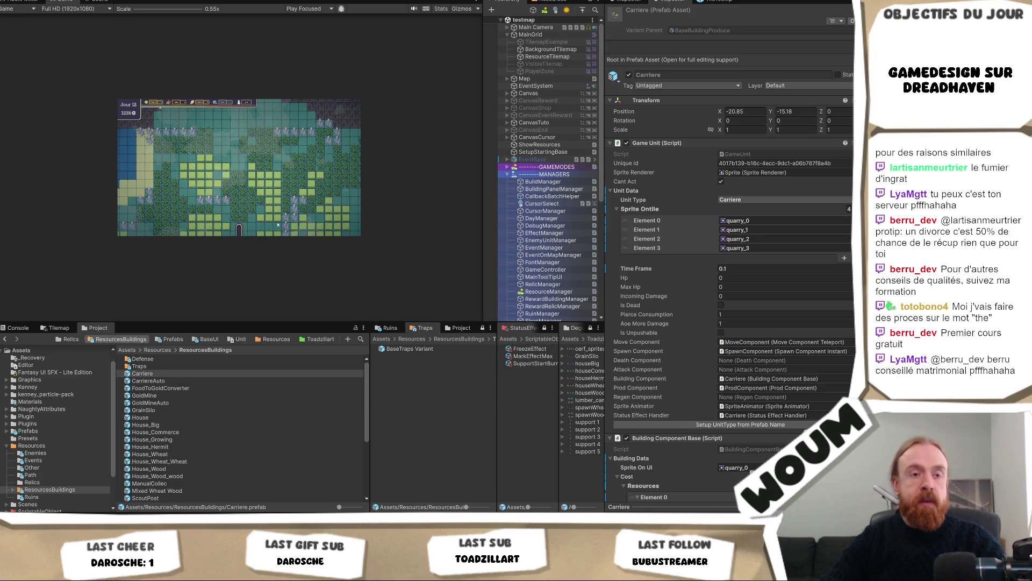
Set the FoodToGoldConverter prefab's Wheat source amount to 5.
left_click(189, 388)
scroll(766, 313, "down", 2)
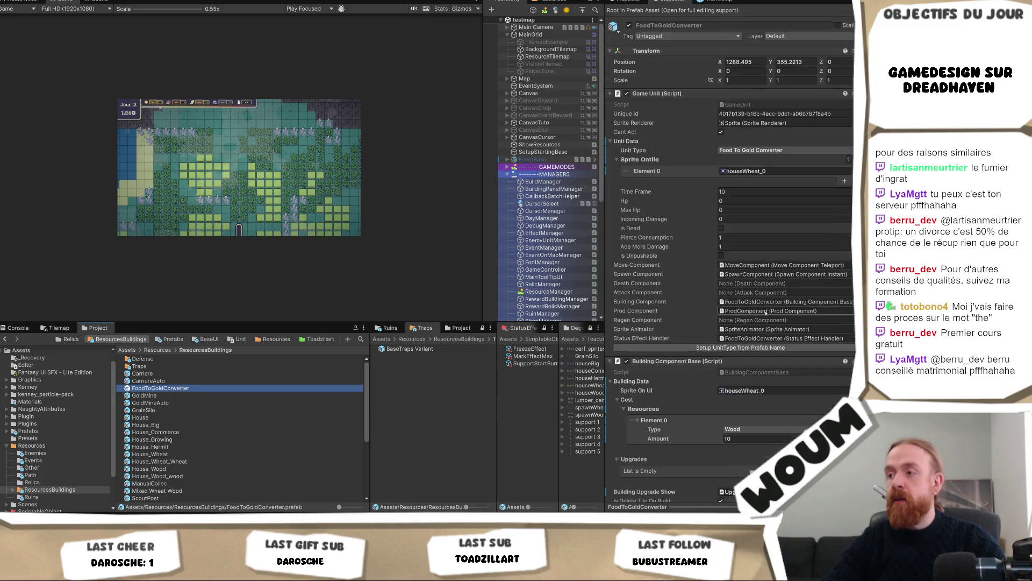
scroll(766, 313, "down", 8)
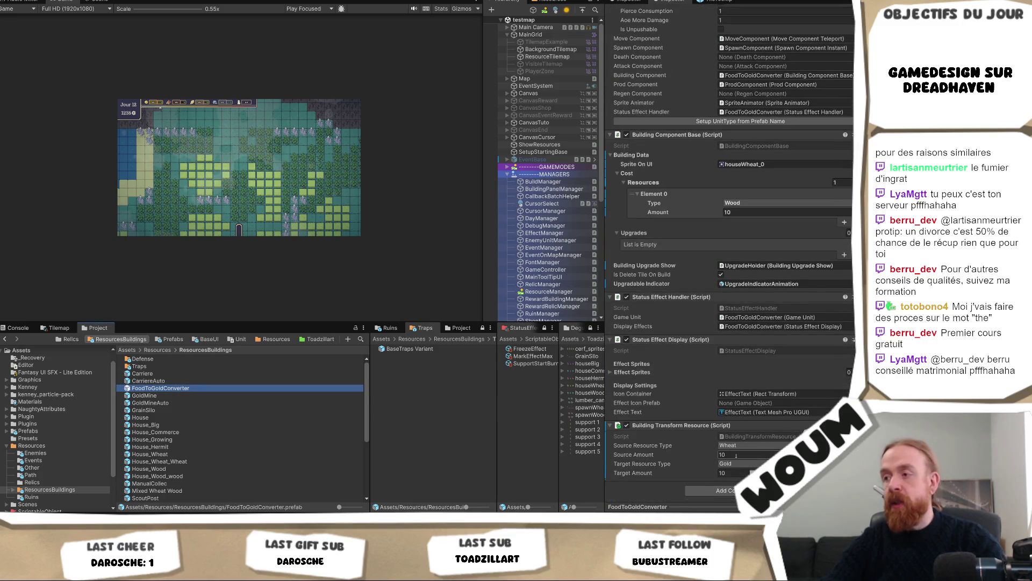
left_click(736, 455)
type("5")
left_click(733, 474)
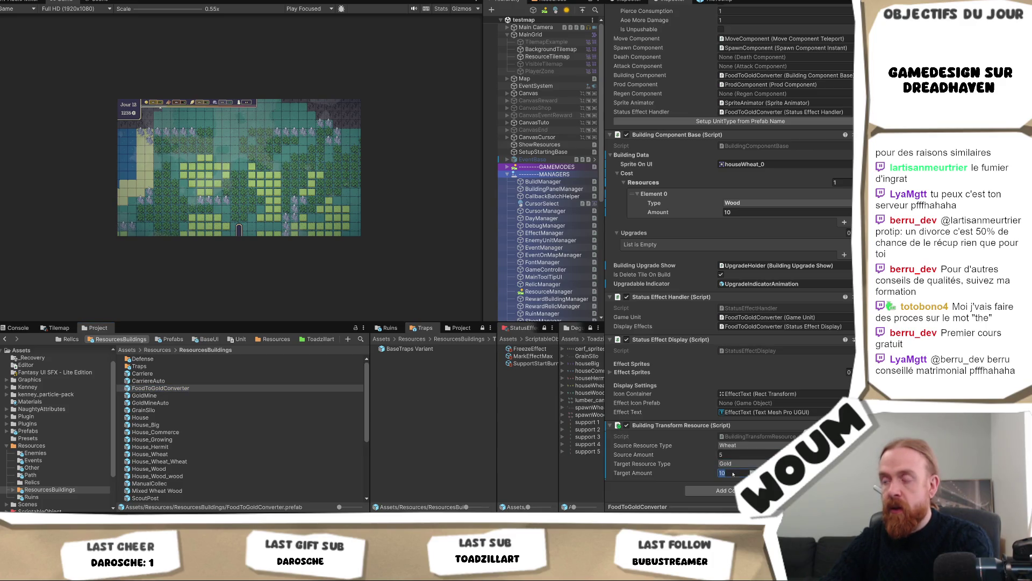
type("5")
scroll(189, 484, "down", 5)
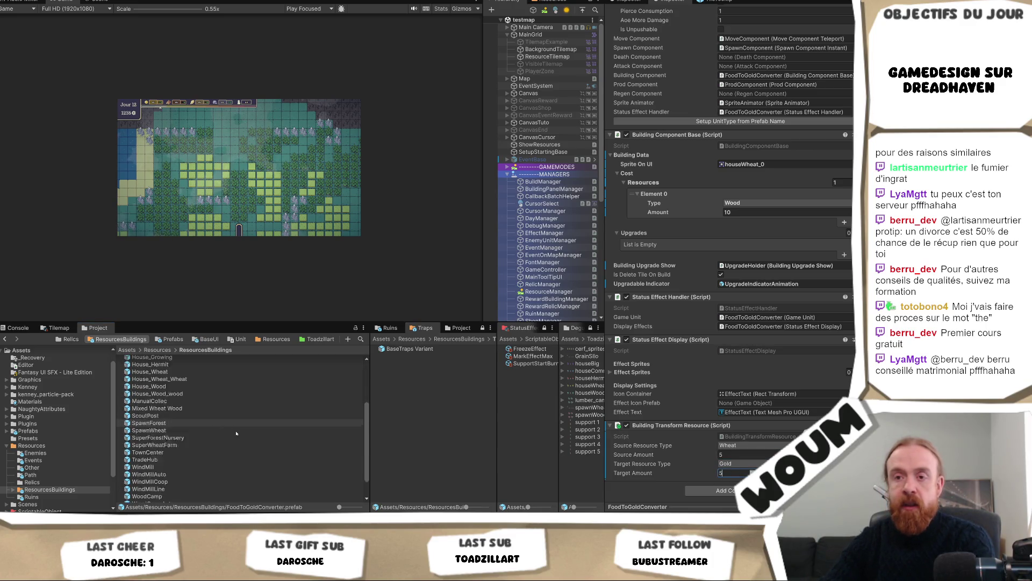
Set the WoodToGoldConverter prefab's Wood source amount to 5.
left_click(187, 499)
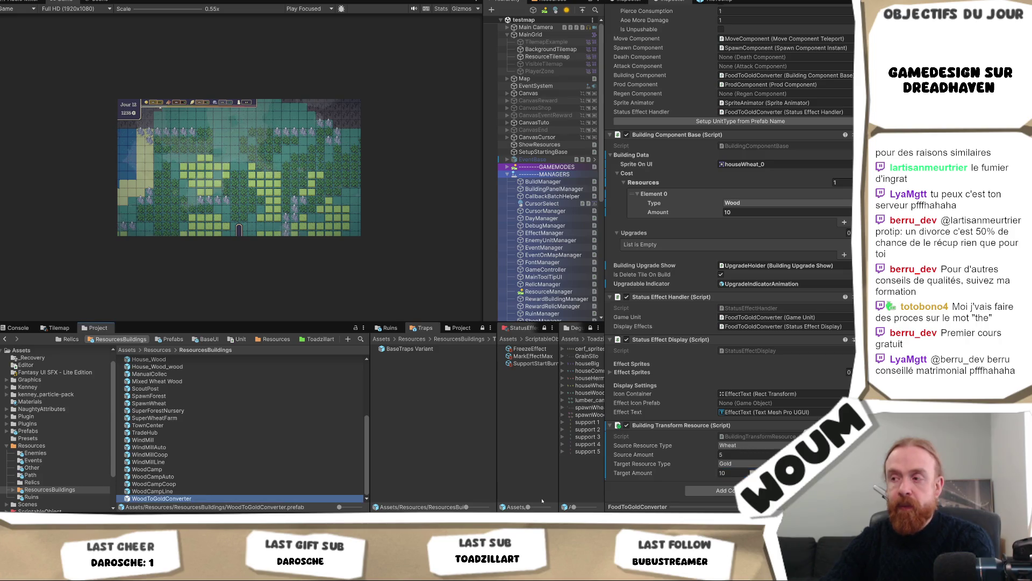
left_click(736, 455)
type("5")
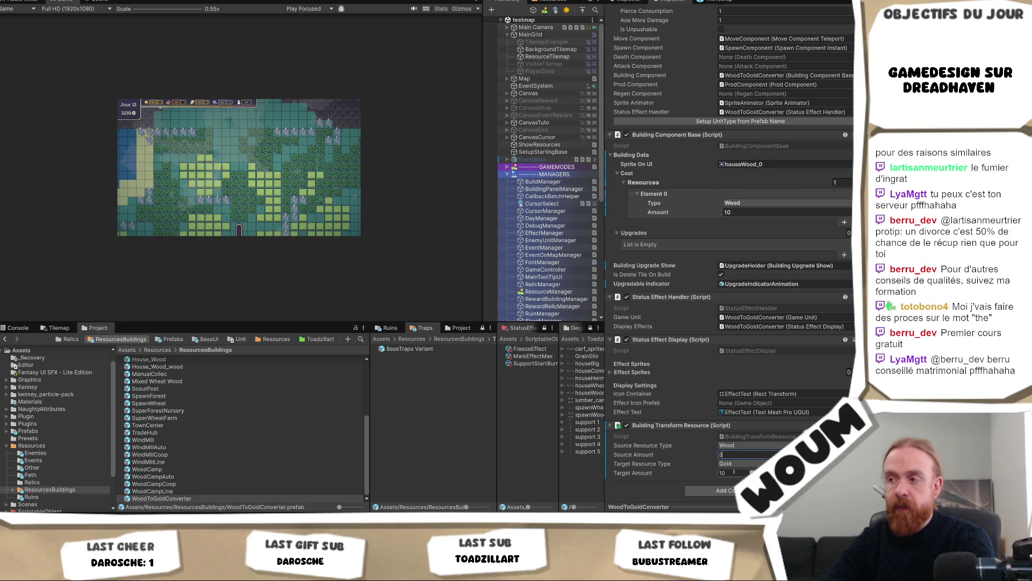
left_click(733, 474)
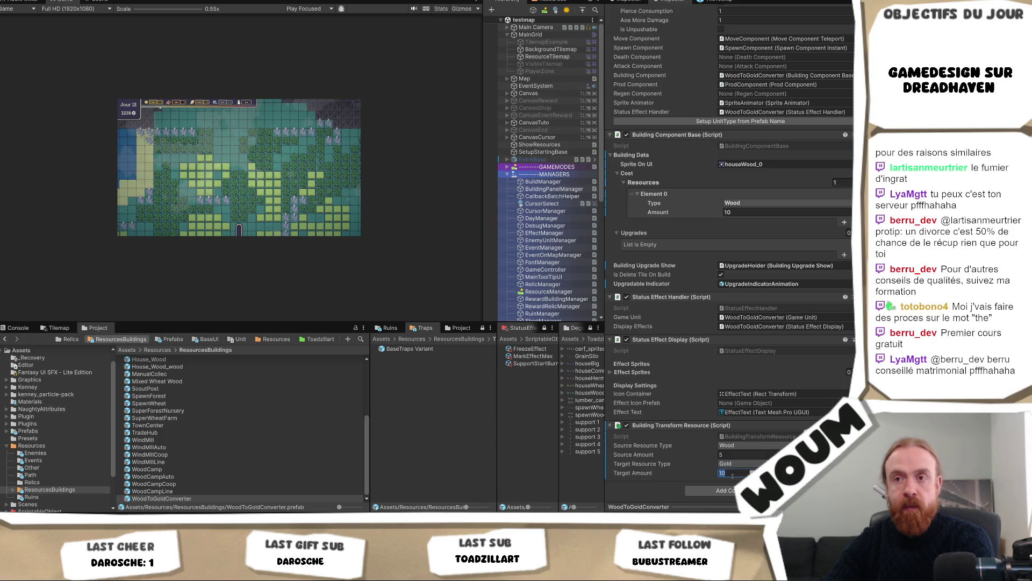
scroll(313, 457, "up", 5)
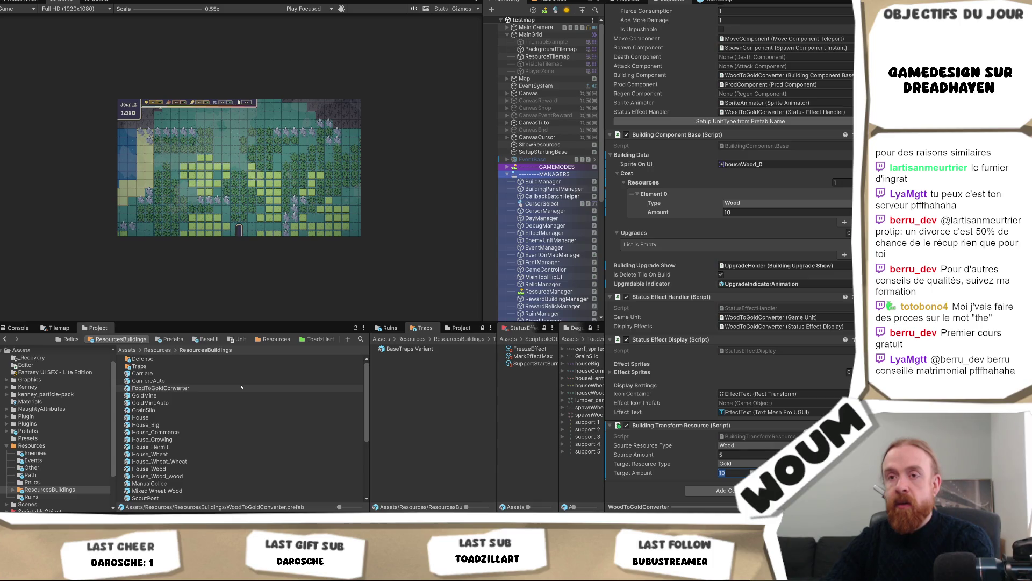
Recheck both converter prefabs' values, ending on FoodToGoldConverter.
left_click(242, 388)
scroll(223, 455, "down", 5)
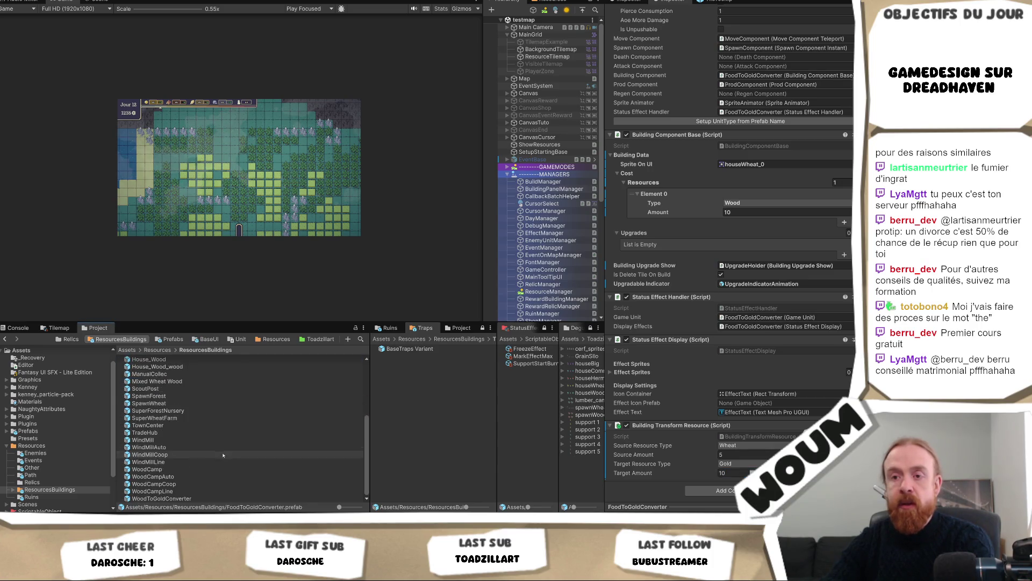
left_click(247, 498)
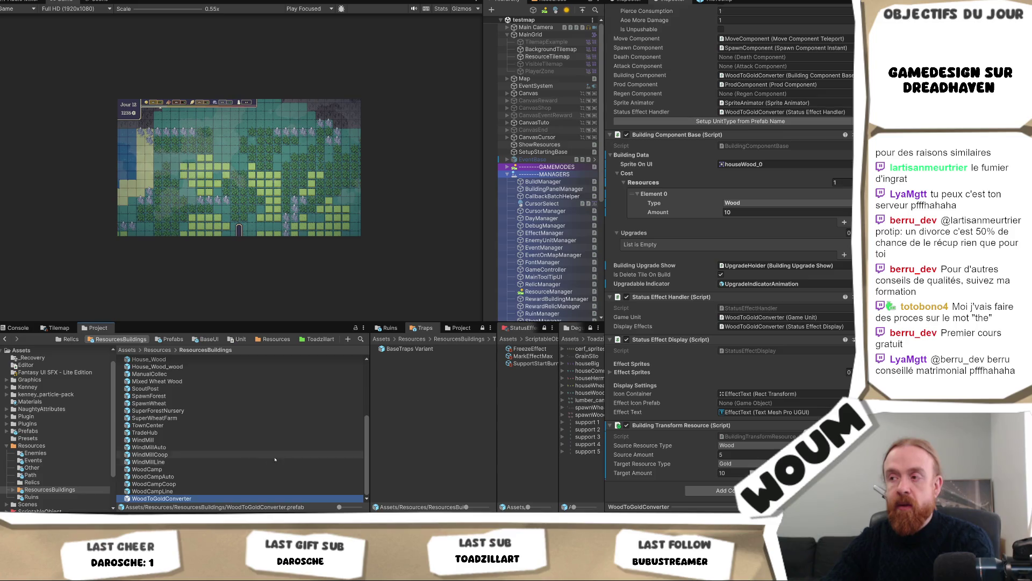
scroll(216, 455, "up", 5)
left_click(252, 387)
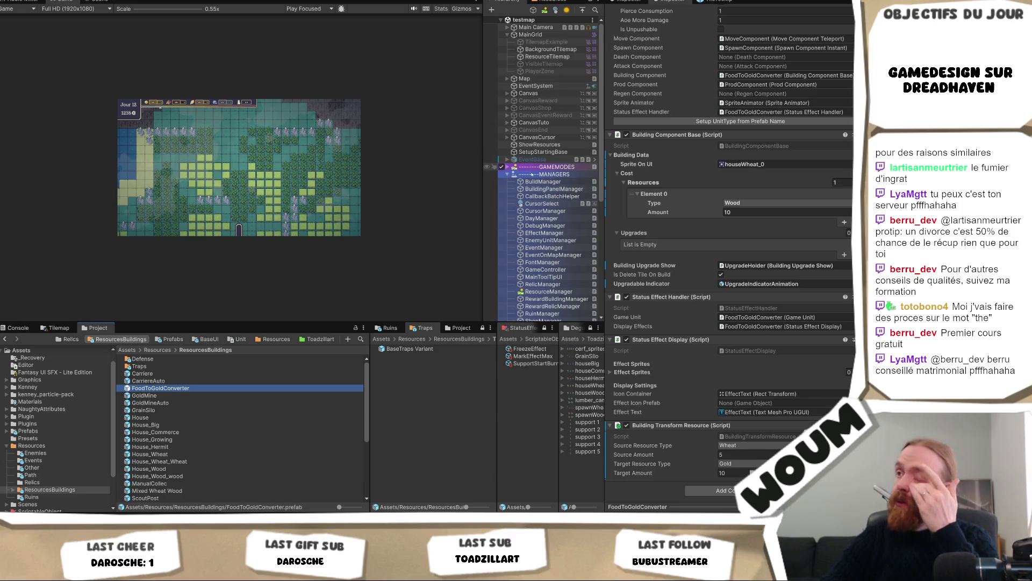
Collapse MANAGERS, select BaseTraps, and set the Game view to 1x scale.
left_click(507, 175)
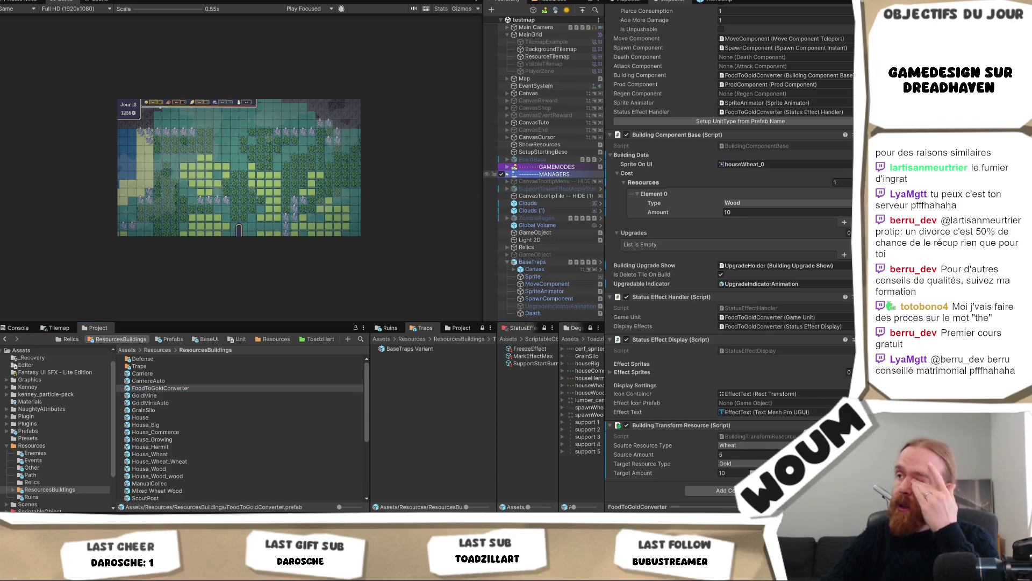
left_click(534, 262)
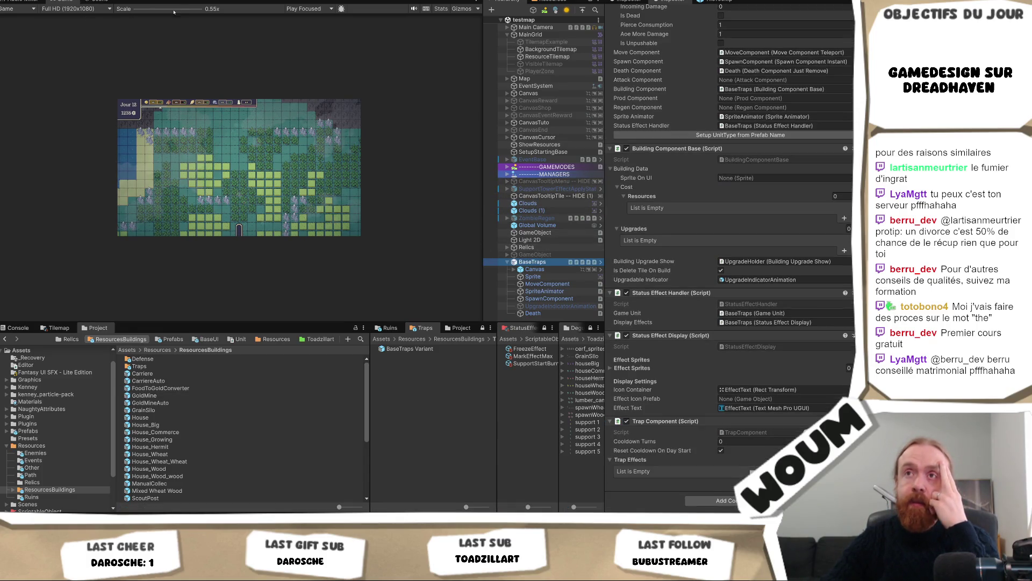
mouse_move(136, 8)
left_mouse_down()
mouse_move(172, 8)
mouse_move(57, 6)
left_mouse_up()
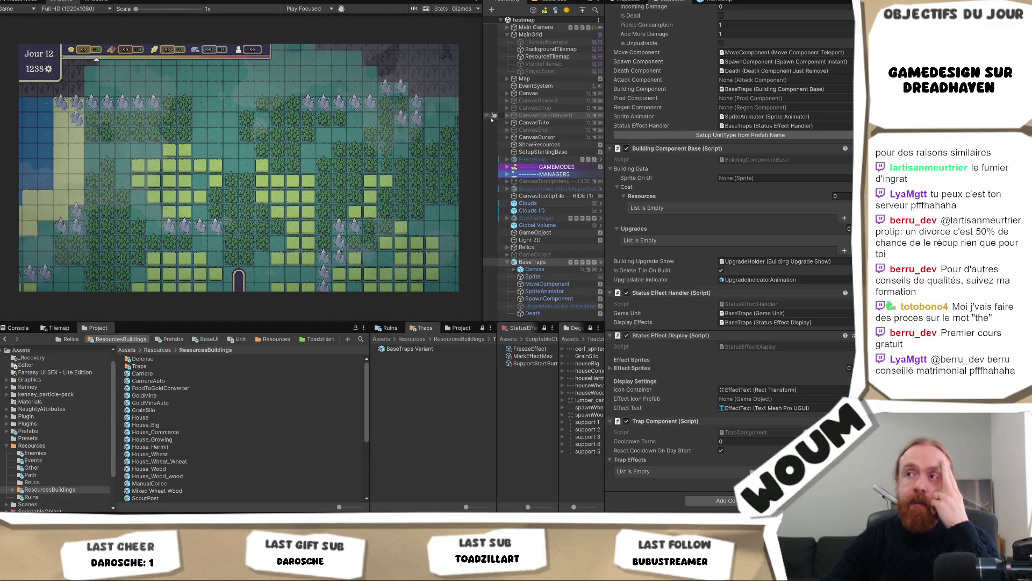
left_click_drag(483, 122, 511, 139)
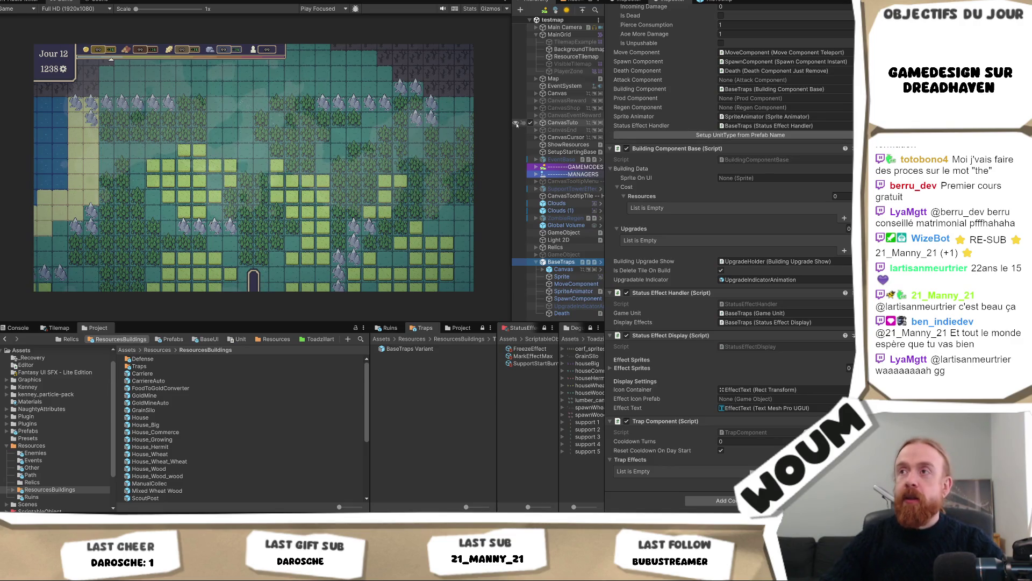
left_click_drag(513, 124, 460, 119)
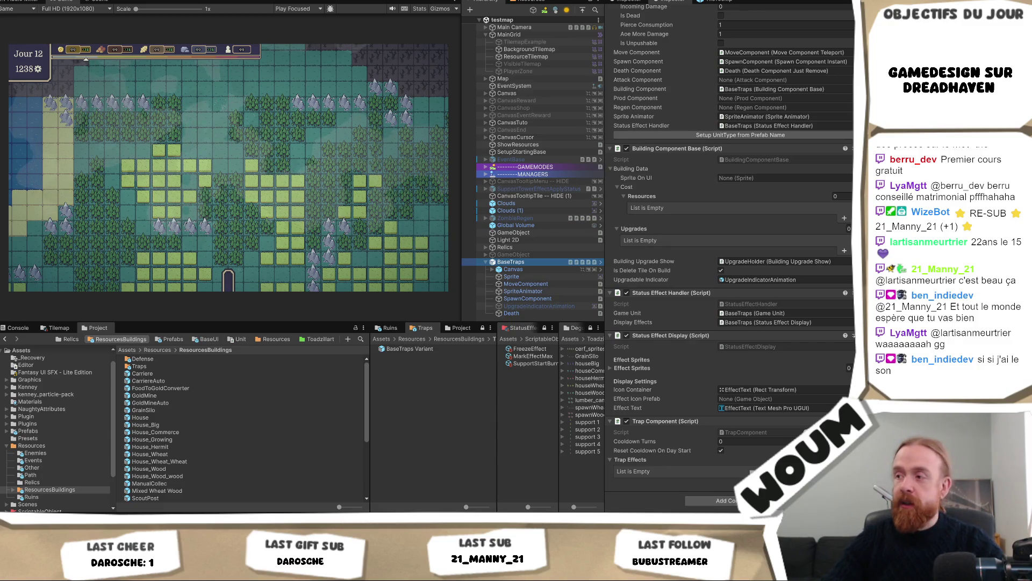
Add a Trap Effect Status Effect to BaseTraps as Element 0, using FreezeEffect.
left_click(844, 481)
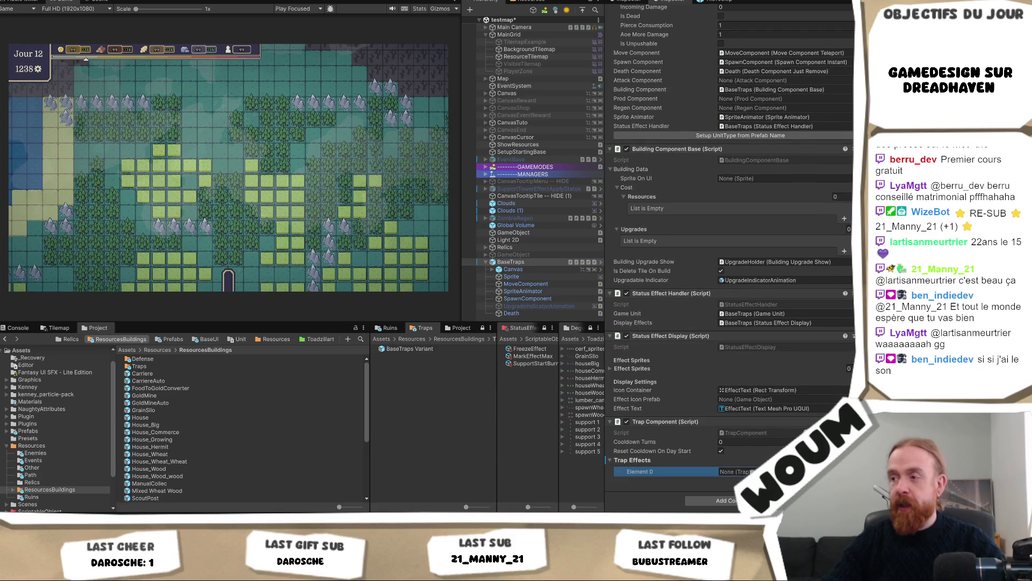
left_click(732, 500)
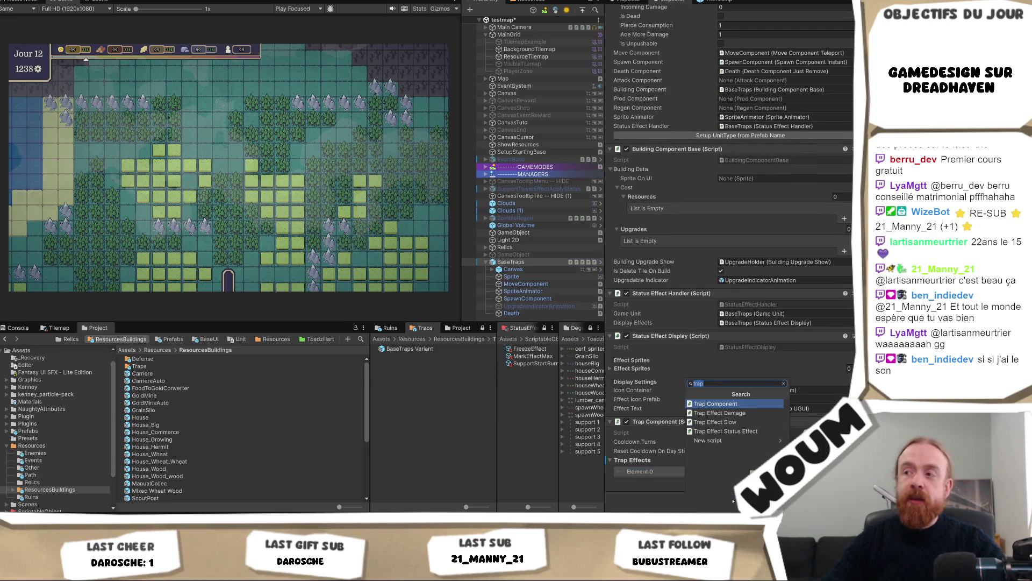
left_click(737, 430)
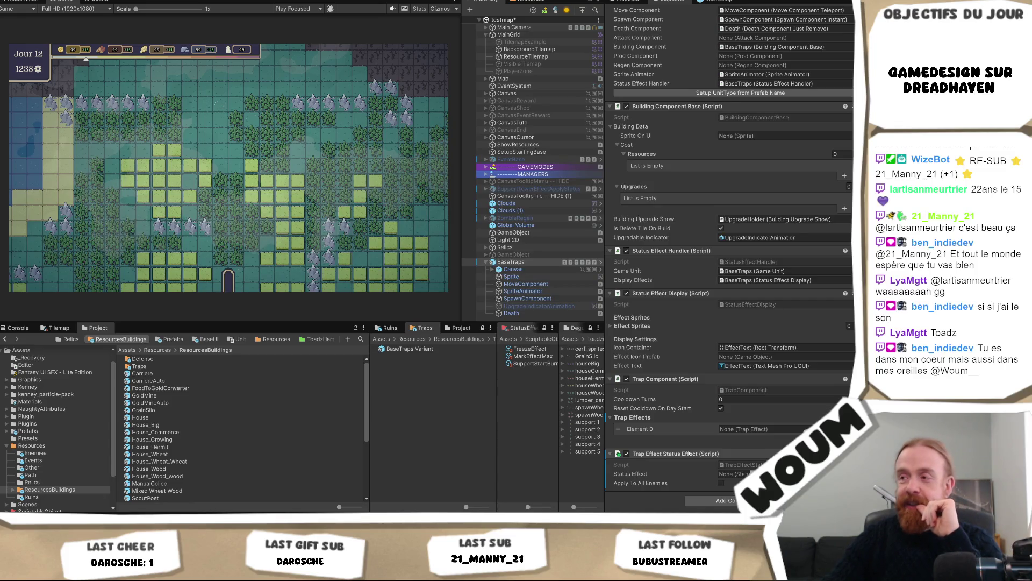
left_click_drag(690, 454, 737, 436)
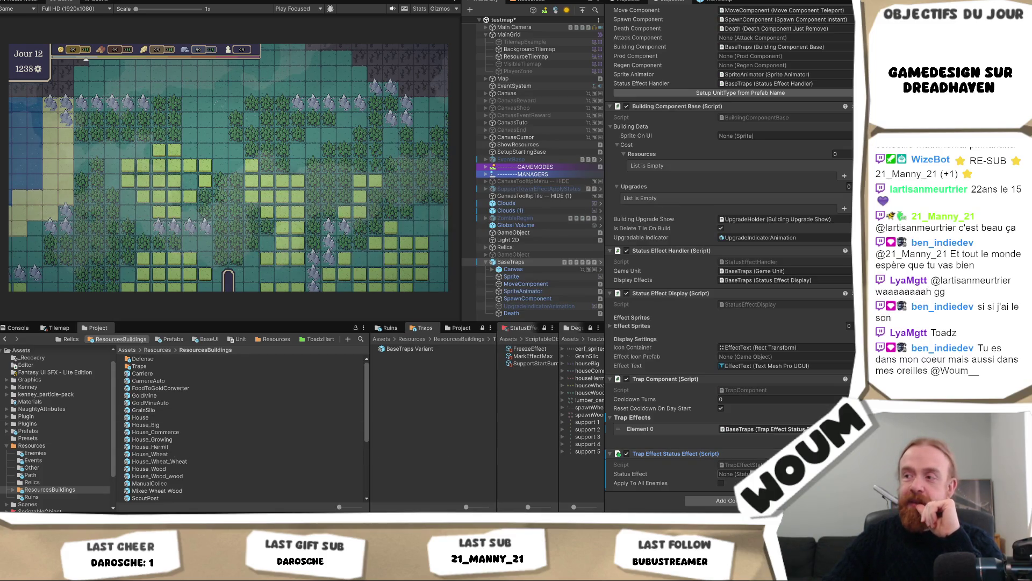
left_click(849, 473)
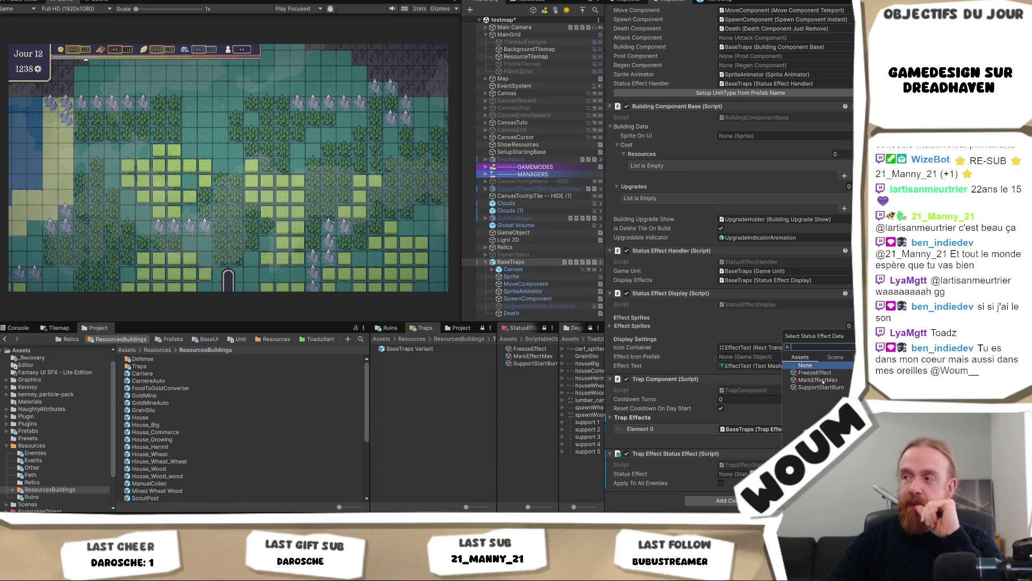
double_click(815, 373)
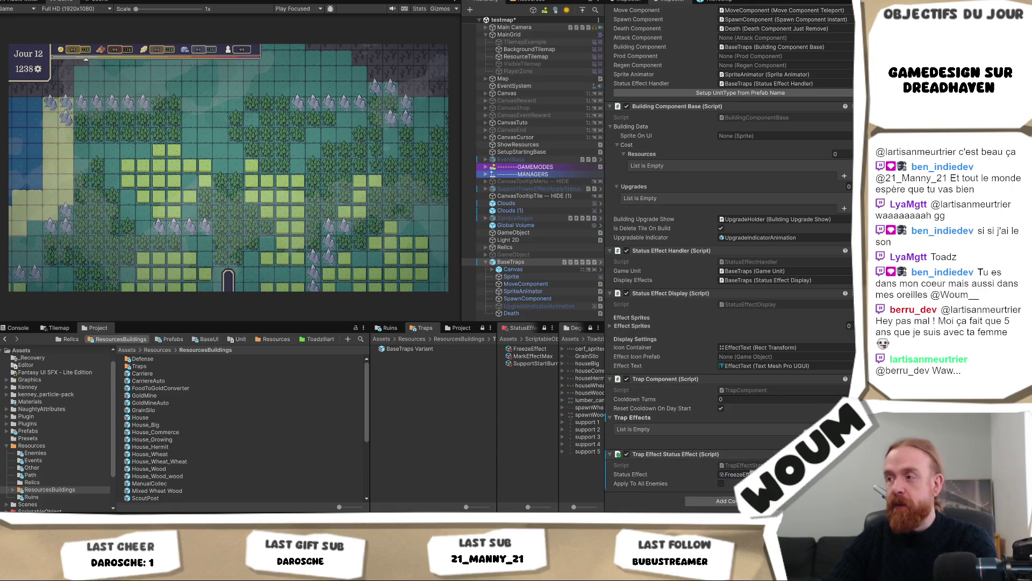
Remove the Trap Effect Status Effect component, revert Trap Effects, and widen the Project panels.
right_click(777, 454)
left_click(816, 365)
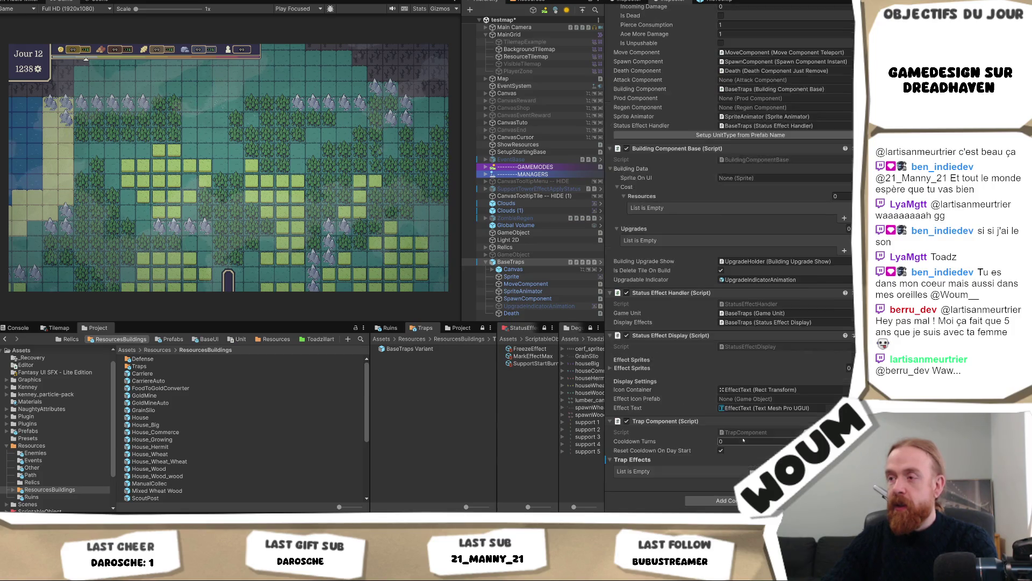
right_click(629, 460)
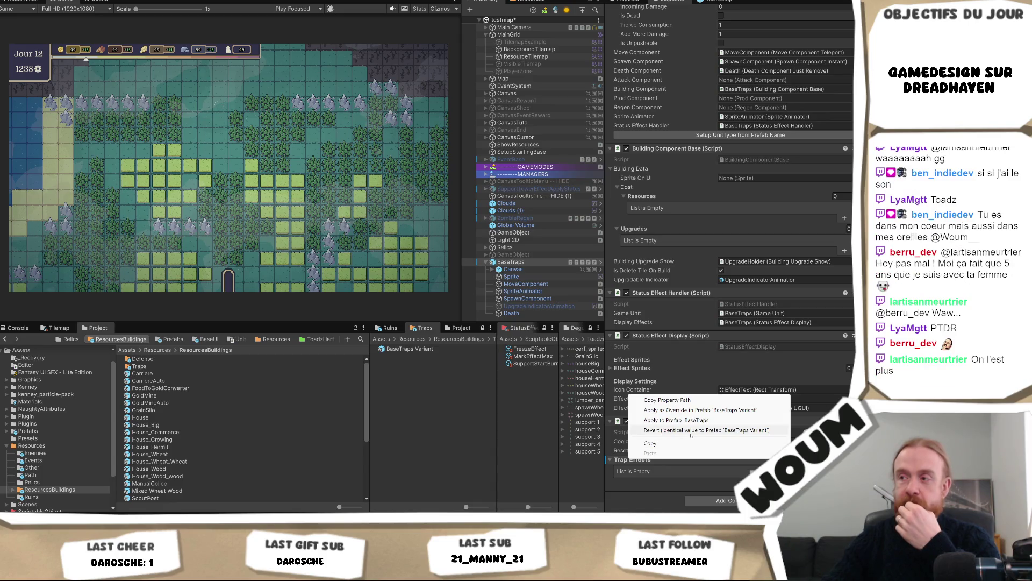
left_click(691, 433)
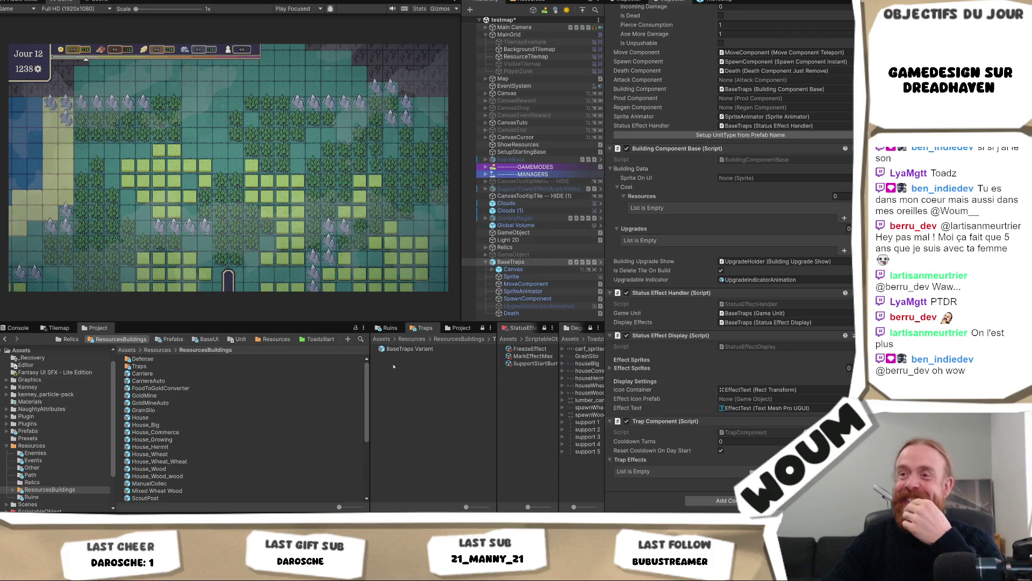
left_click_drag(371, 354, 349, 354)
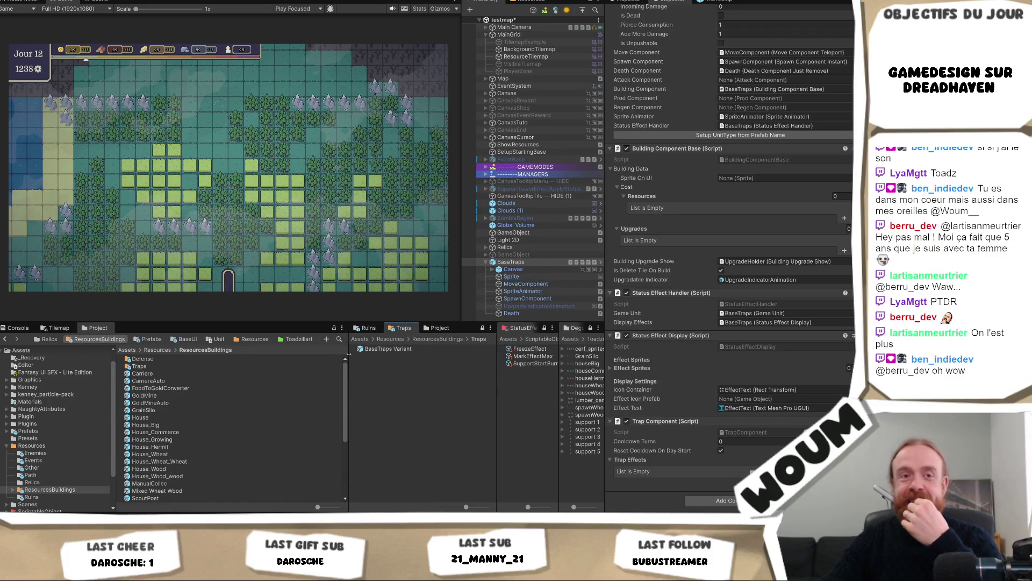
left_click_drag(496, 375, 467, 376)
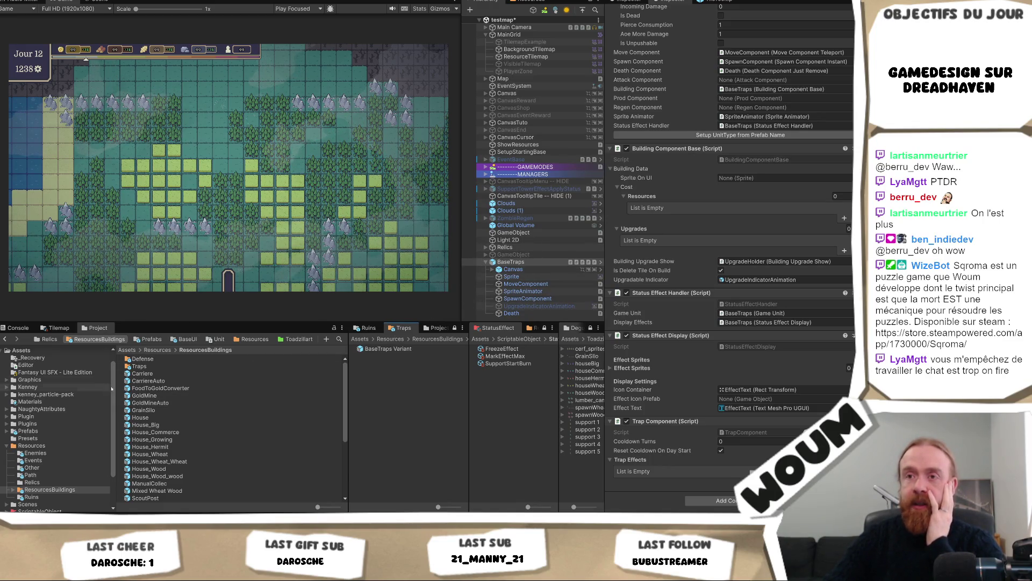
Open the Traps folder and rename 'BaseTraps Variant' to 'BaseTraps'.
double_click(140, 366)
left_click(161, 359)
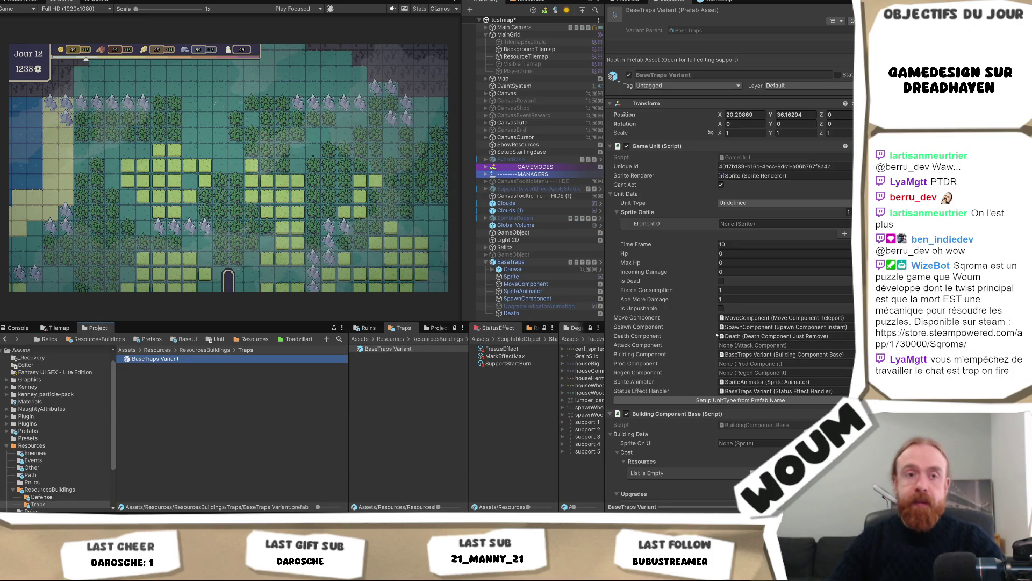
key("F2")
key("End")
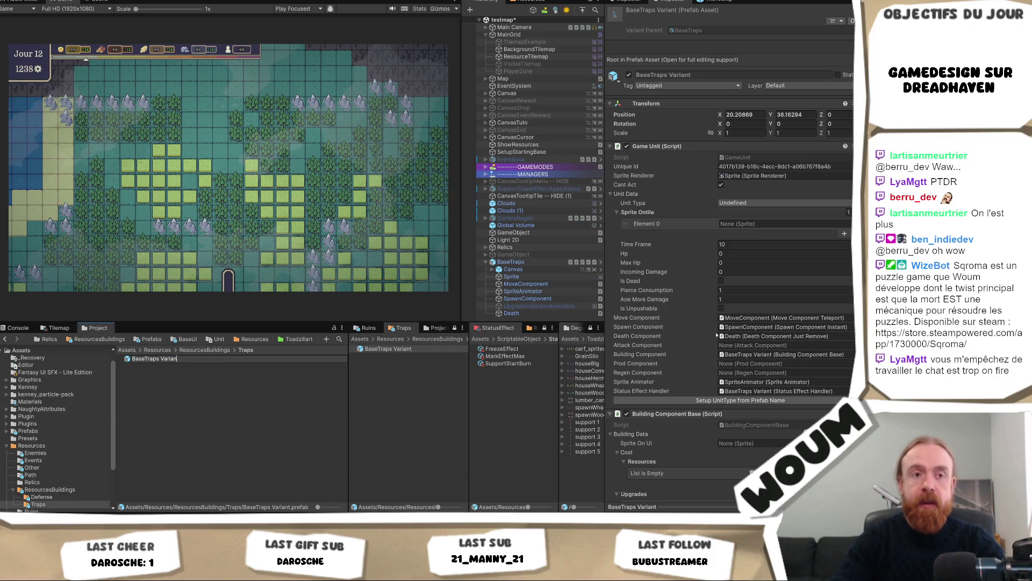
key("BackSpace")
key("BackSpace")
key("BackSpace")
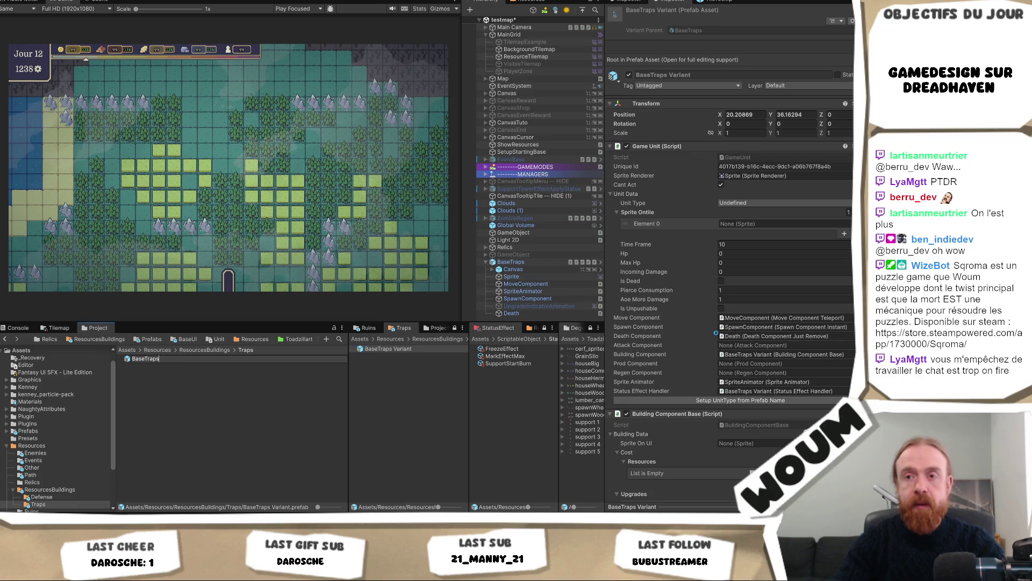
key("Return")
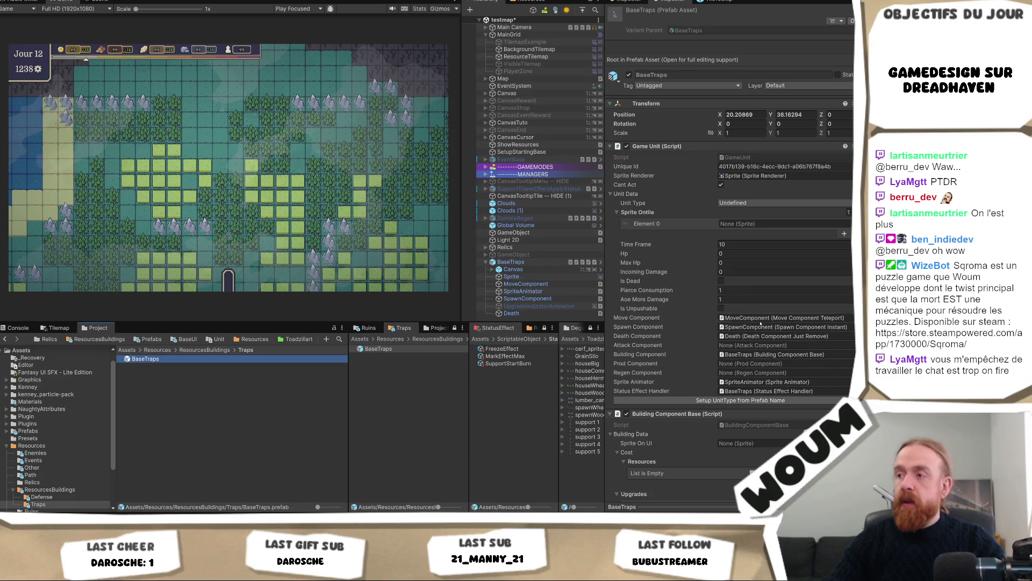
scroll(787, 345, "down", 5)
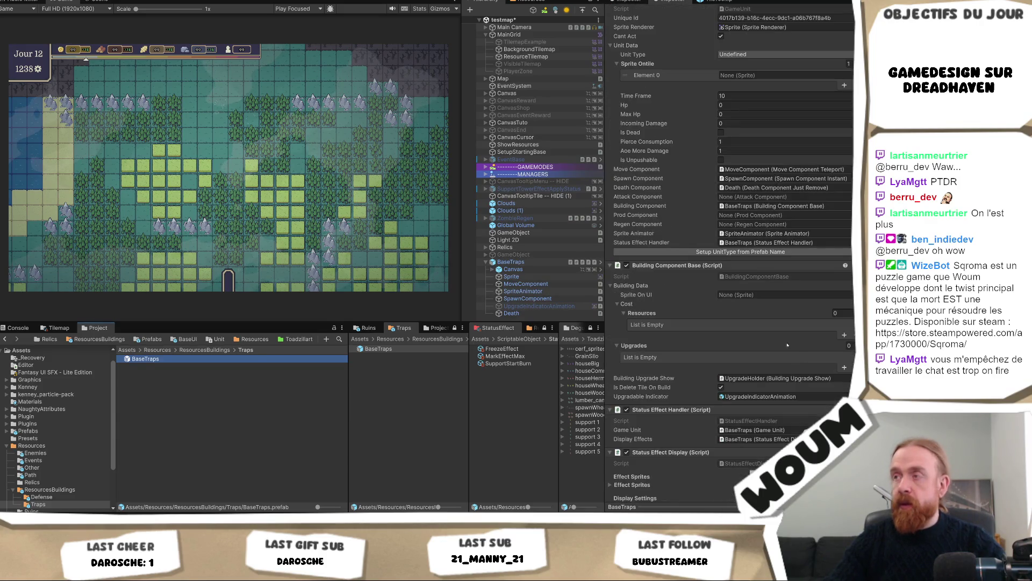
scroll(787, 344, "up", 5)
Check the trap IDs 6000–6006 (TrapBurn = 6006) in UnitType.cs, then return to Unity.
key("alt+Tab")
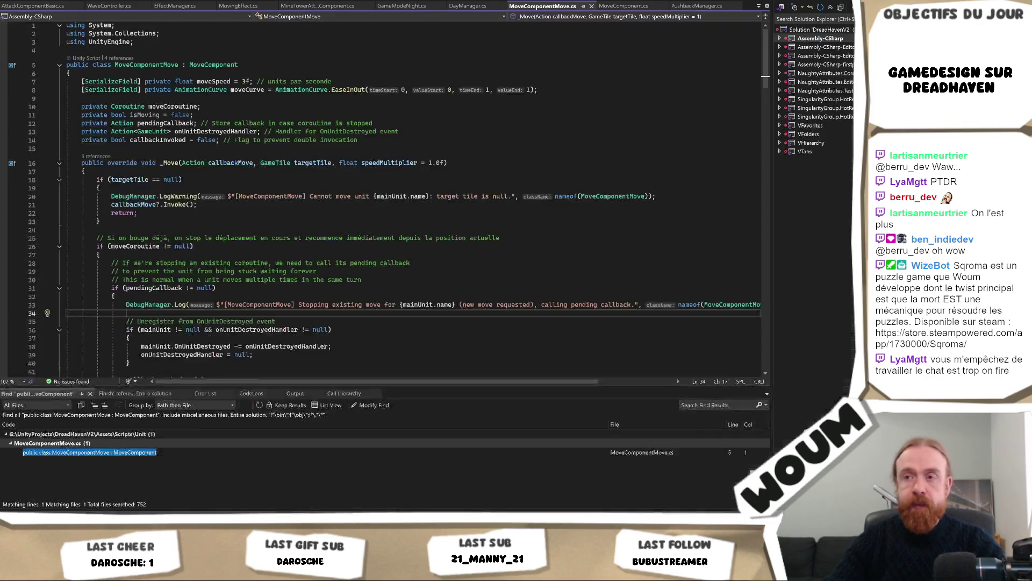
left_click(388, 213)
key("ctrl+Tab")
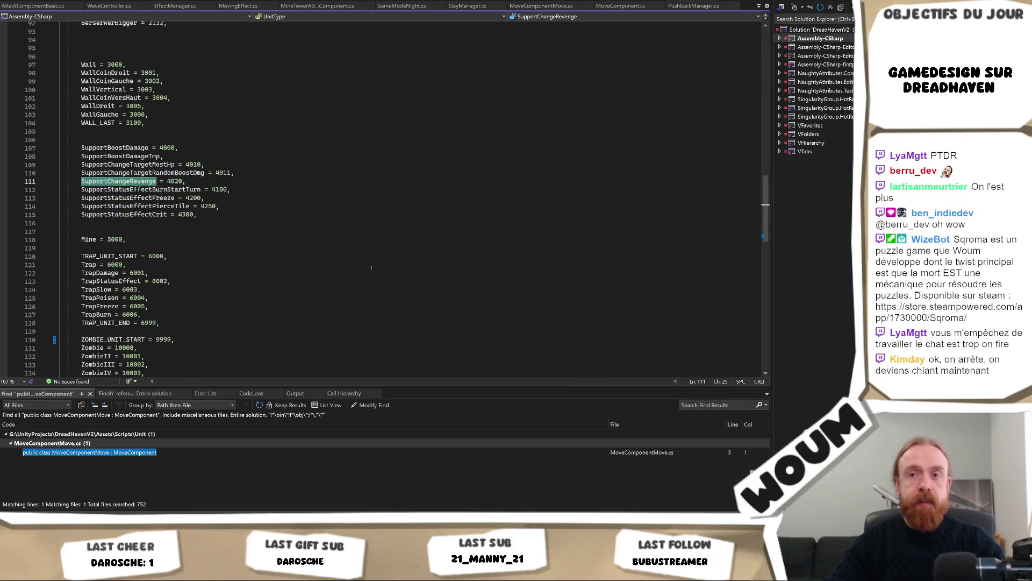
left_click(371, 267)
scroll(371, 268, "down", 3)
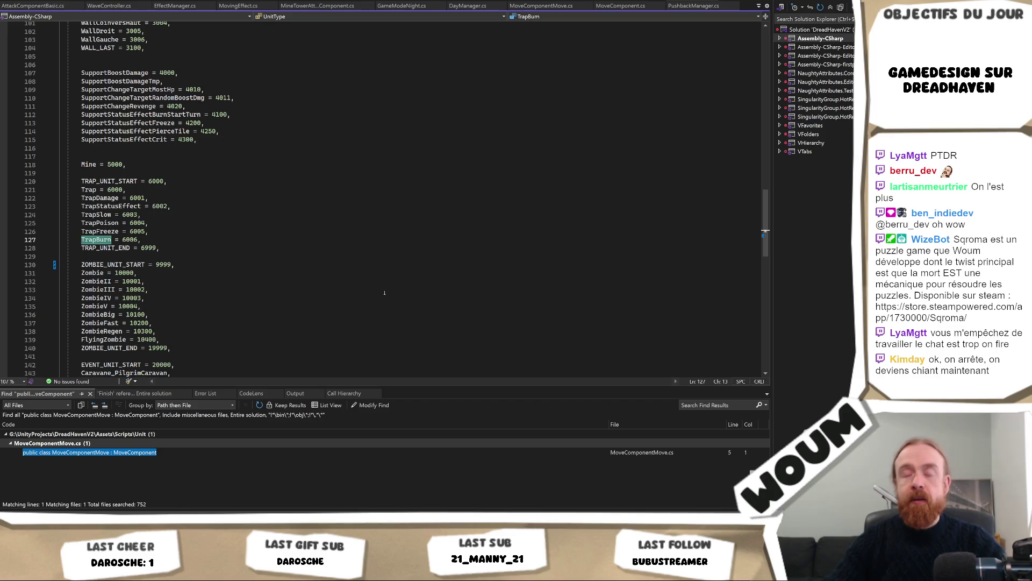
key("alt+Tab")
key("F2")
Name the prefab TrapBurn and use half_zombie_0 for Sprite Ontile Element 0 and Sprite On UI.
type("TrapBurn")
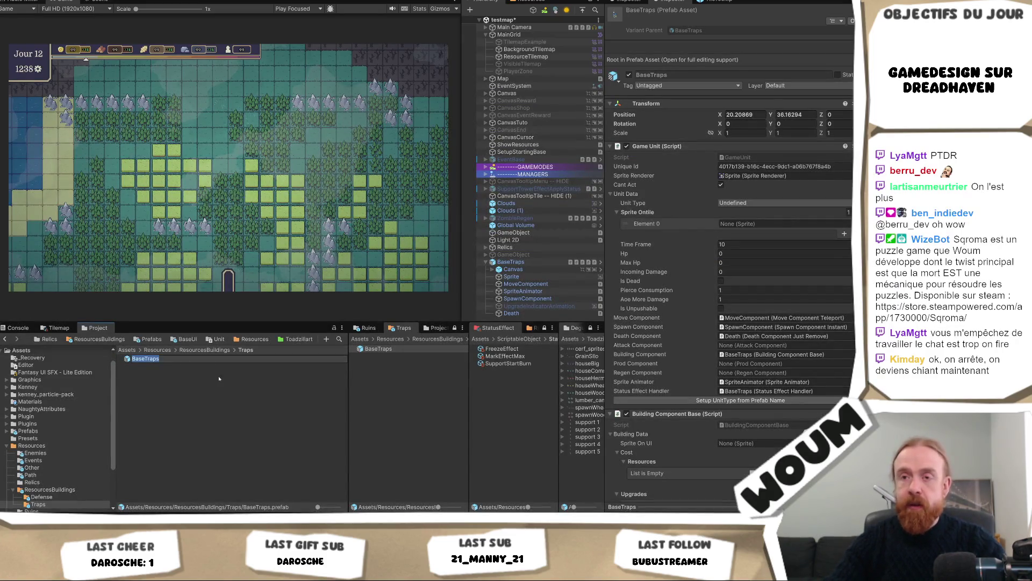
key("Return")
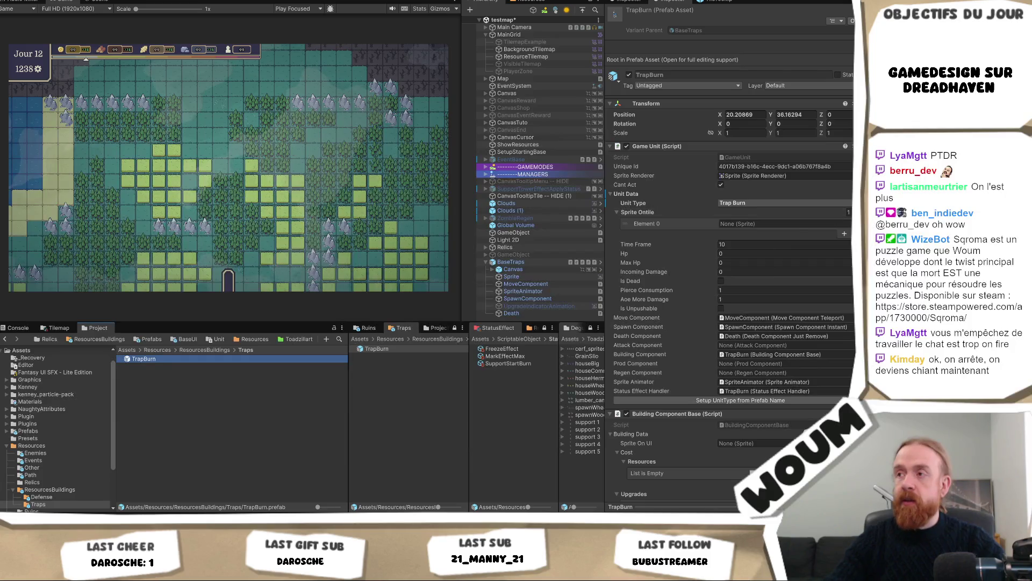
left_click(848, 224)
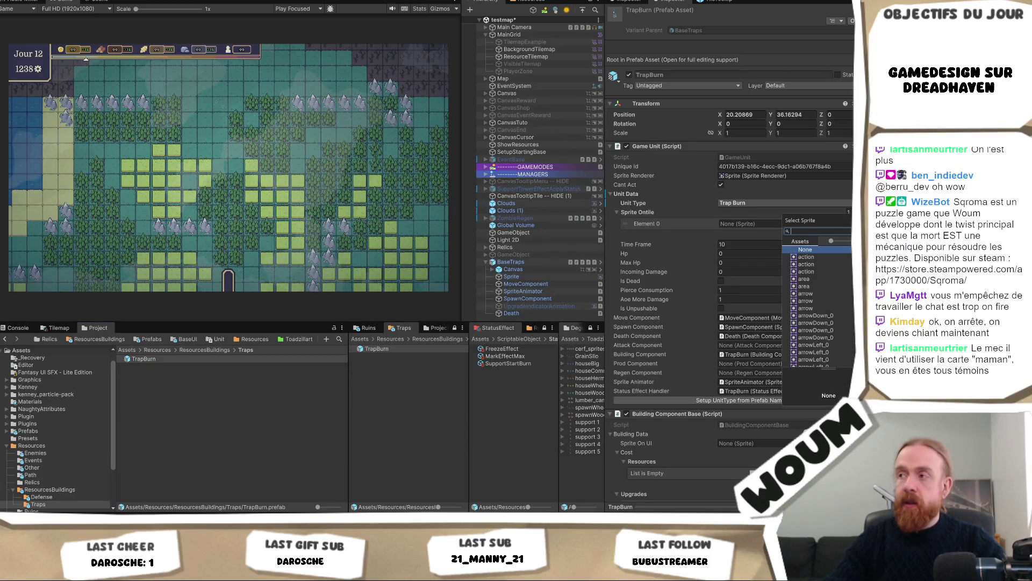
type("zombie")
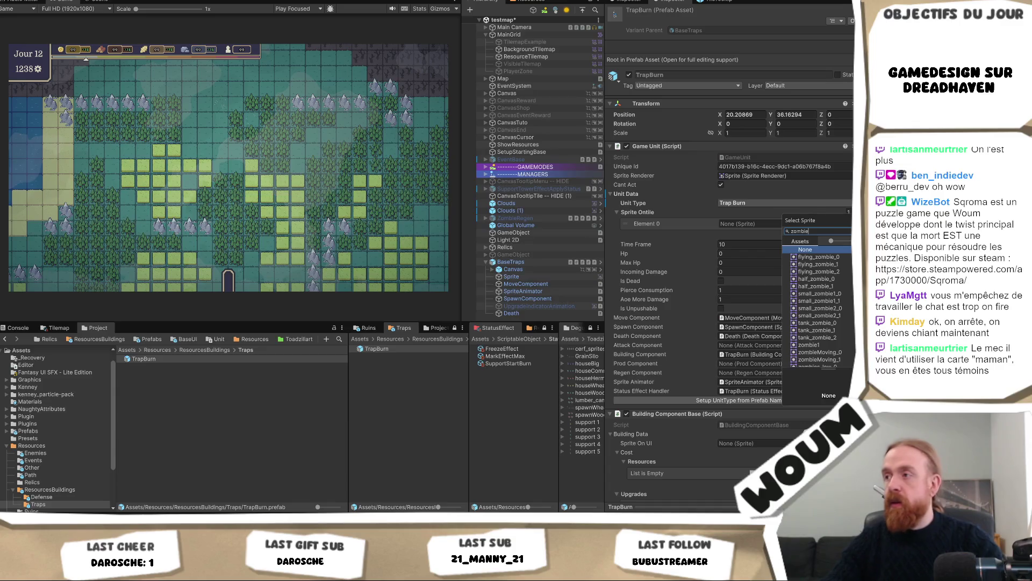
double_click(834, 279)
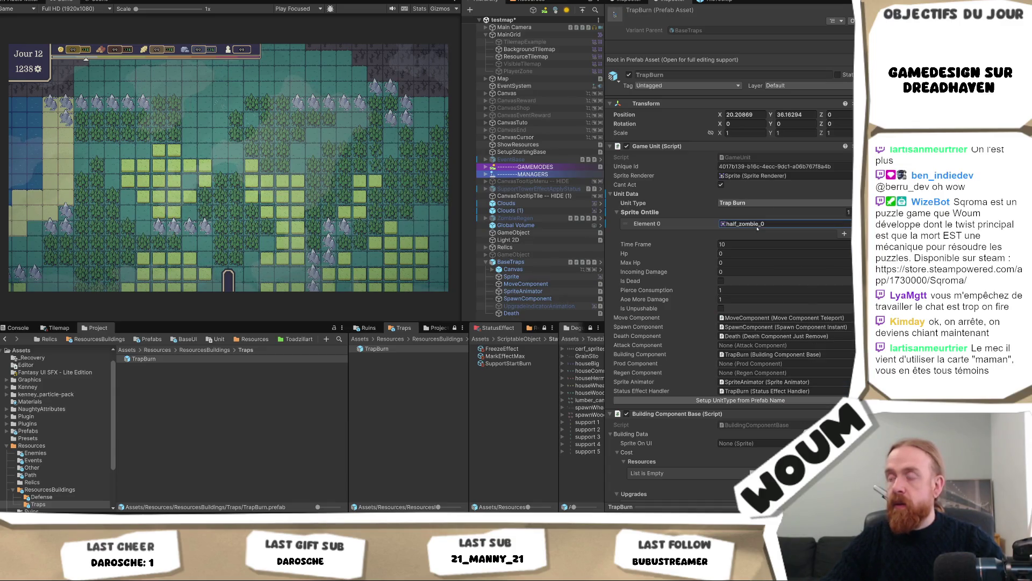
left_click_drag(744, 454, 745, 444)
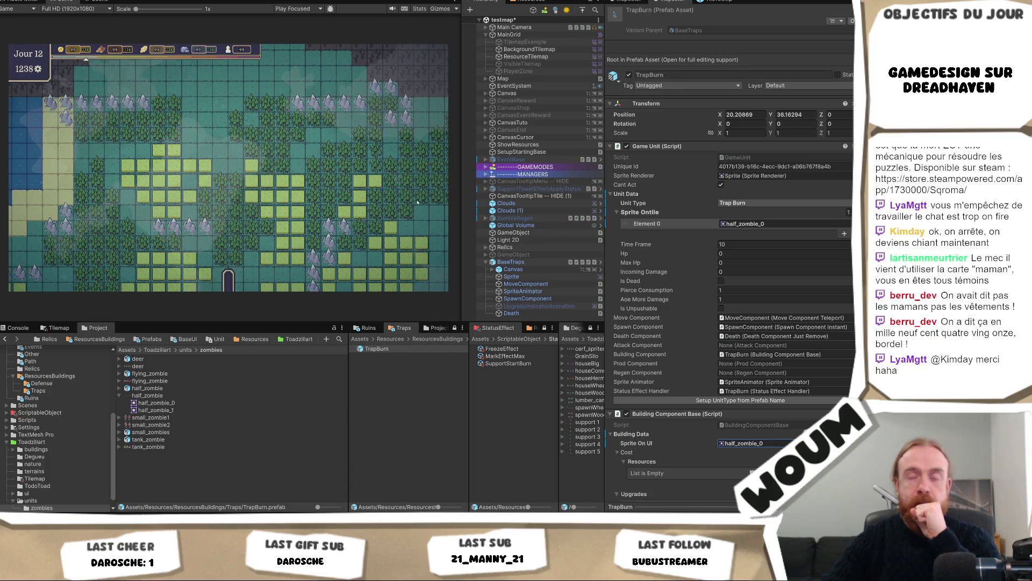
Add a Trap Effect Status Effect component to the TrapBurn prefab.
scroll(682, 405, "down", 2)
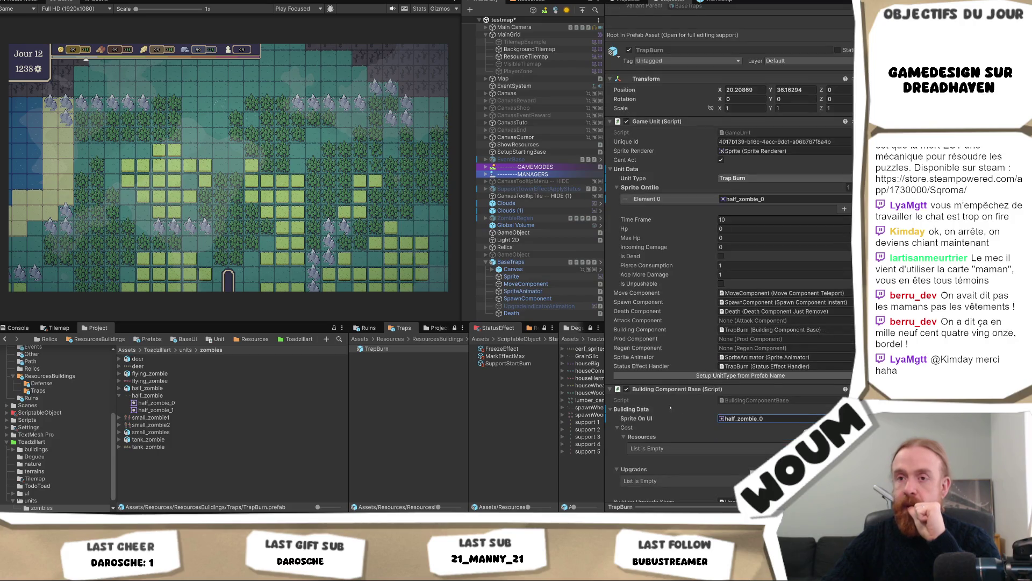
scroll(682, 435, "down", 10)
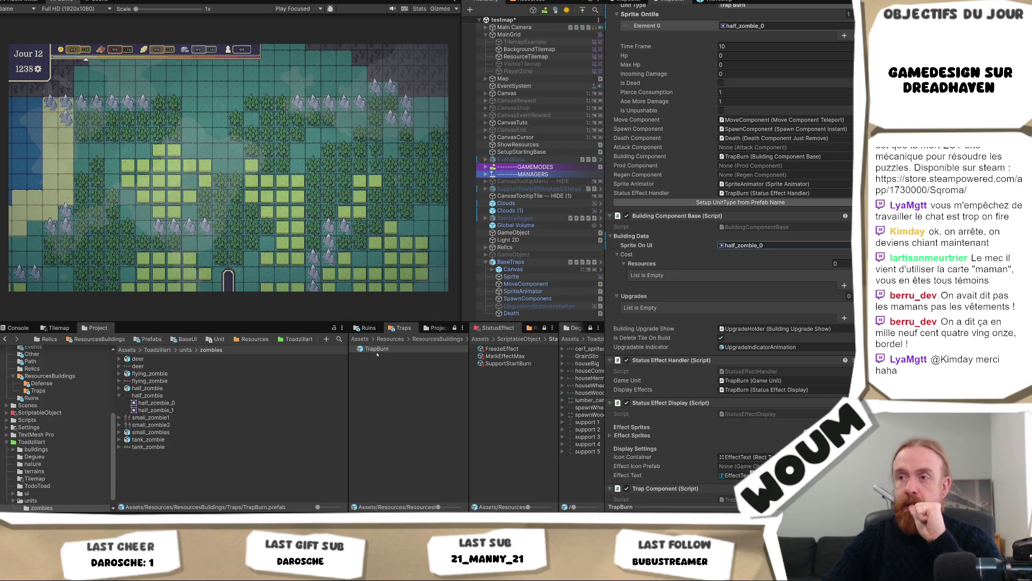
left_click_drag(348, 419, 297, 420)
scroll(678, 399, "down", 3)
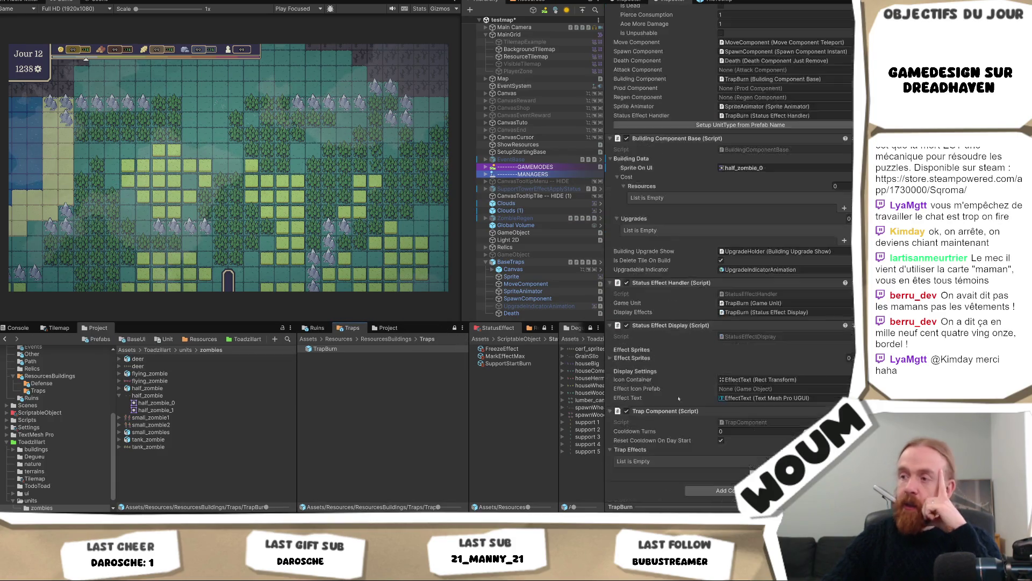
left_click(710, 490)
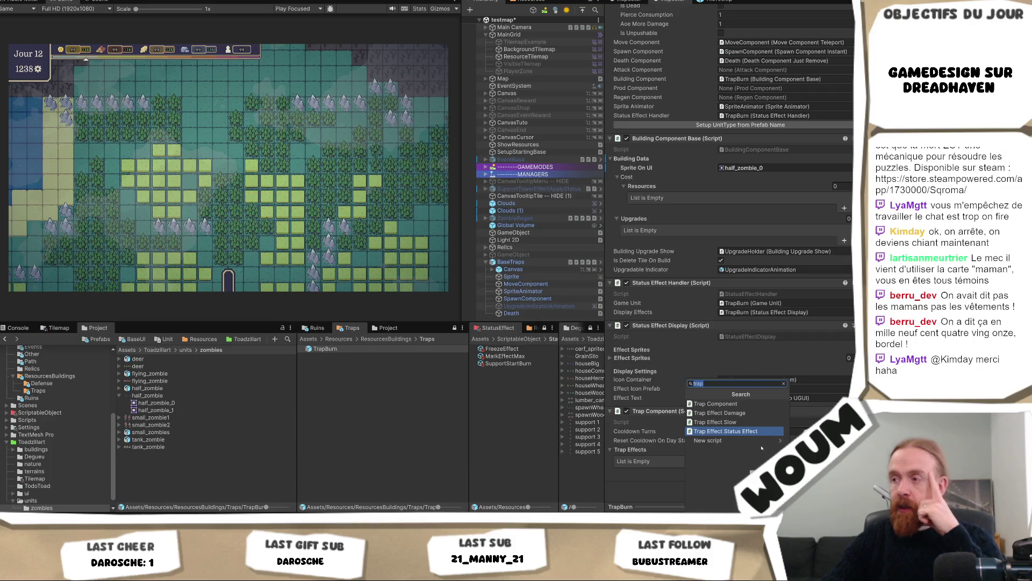
left_click(753, 431)
Set the component's Status Effect to SupportStartBurn and add one empty Trap Effects entry.
scroll(753, 431, "down", 2)
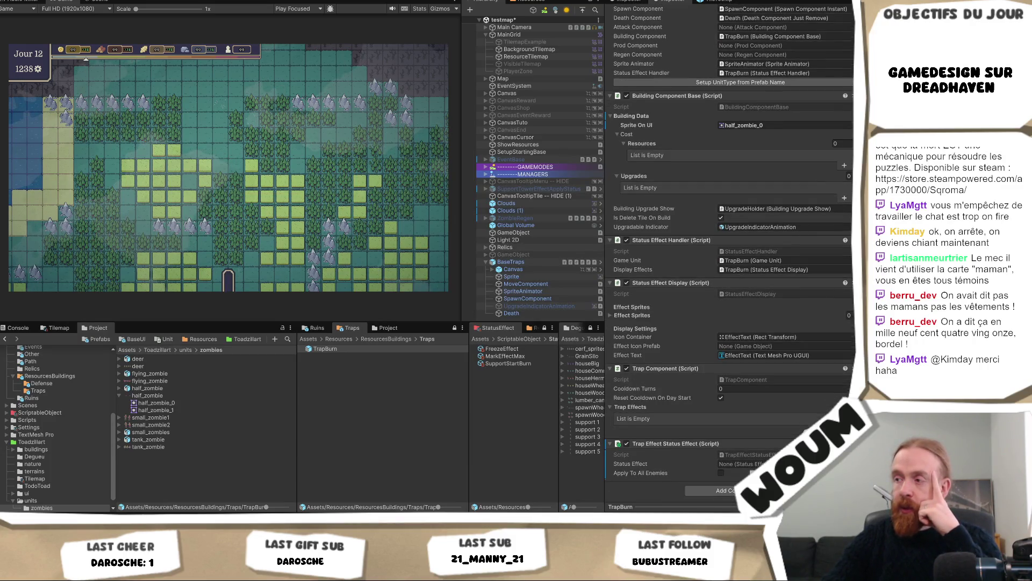
left_click(777, 463)
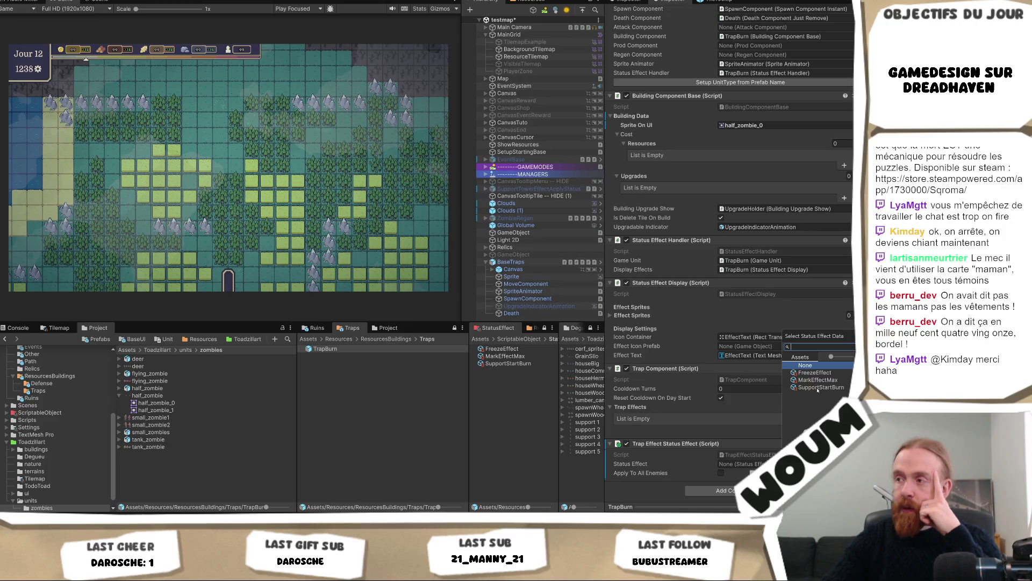
left_click(819, 387)
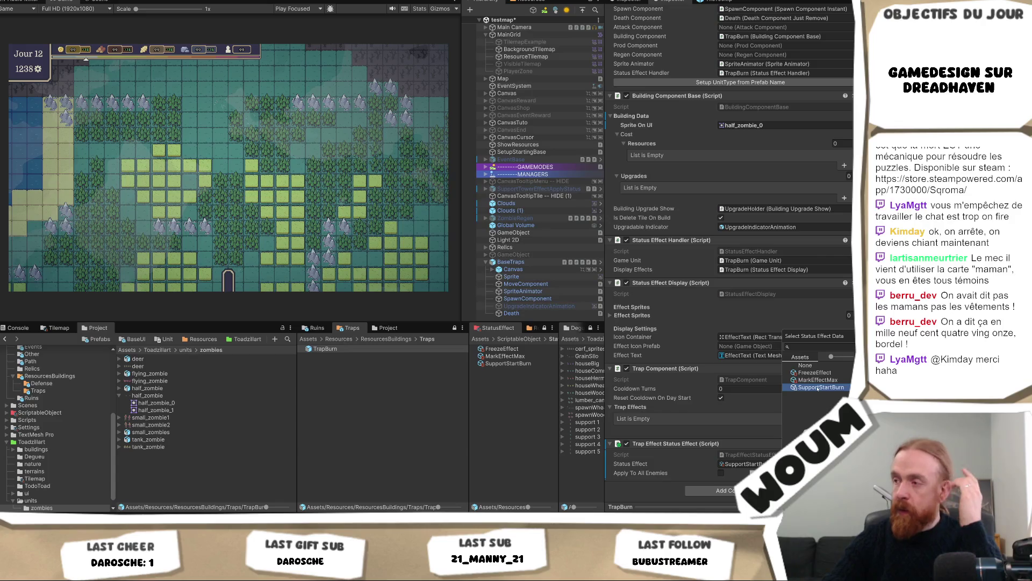
left_click(745, 474)
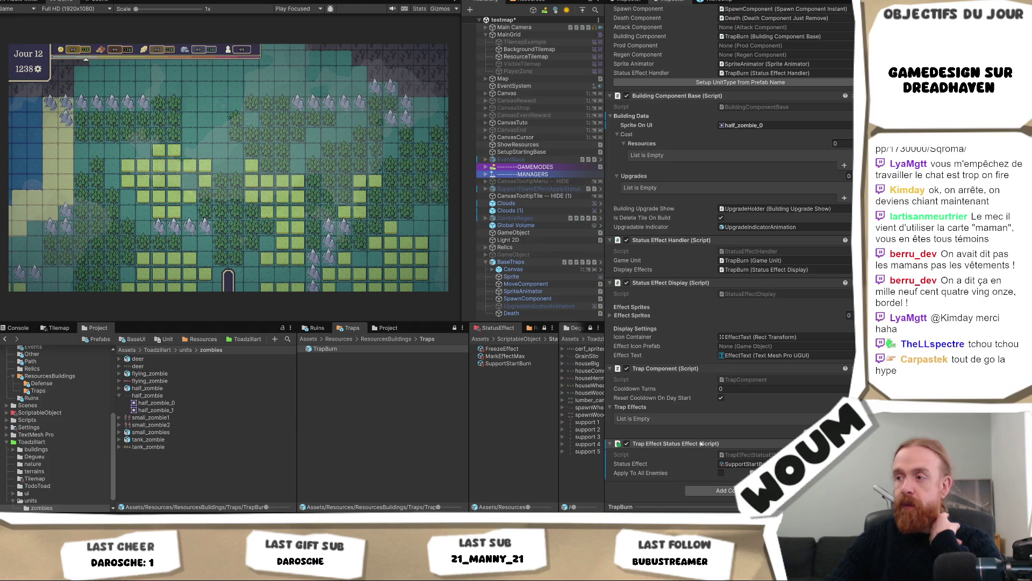
left_click(845, 429)
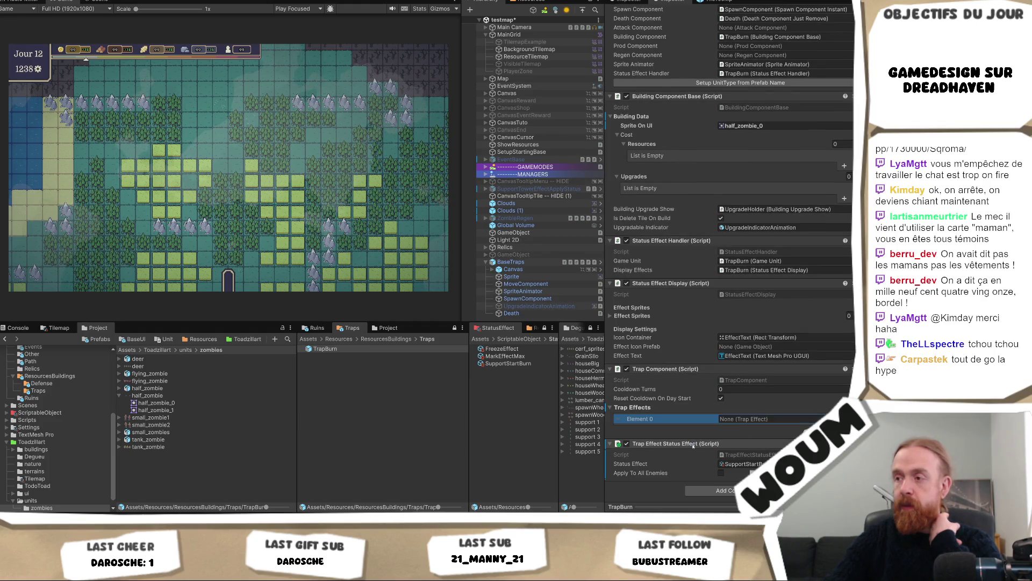
Link Trap Effects Element 0 to TrapBurn's own status-effect component and widen the Hierarchy panel.
left_click_drag(693, 445, 763, 418)
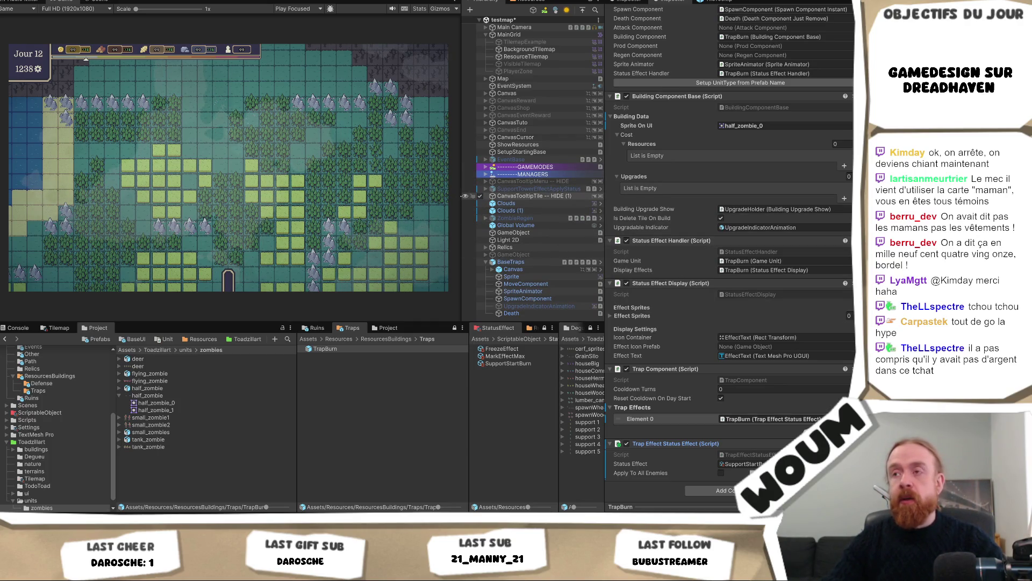
mouse_move(461, 198)
left_mouse_down()
mouse_move(447, 201)
mouse_move(481, 200)
left_mouse_up()
Widen the Hierarchy further by narrowing the Game view.
left_click_drag(489, 200, 445, 203)
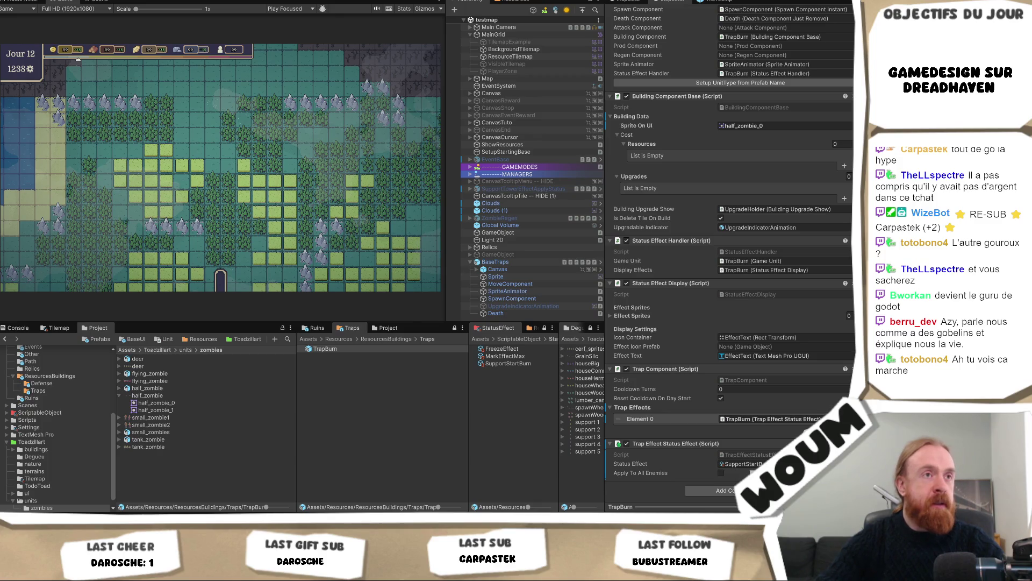
In the Paint sketch, draw a box and write 'itch' with three underlines.
key("alt+Tab")
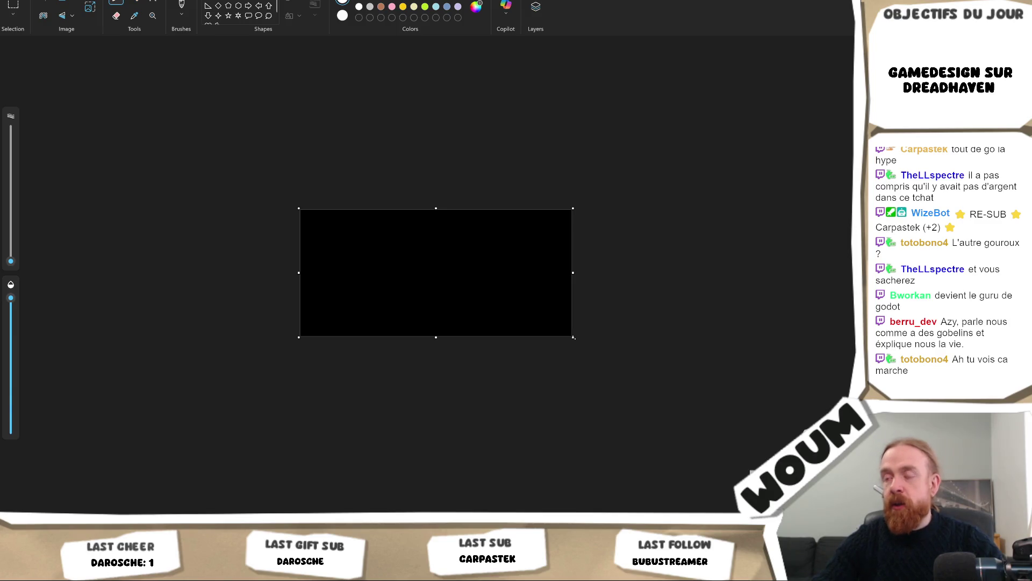
scroll(395, 311, "up", 5)
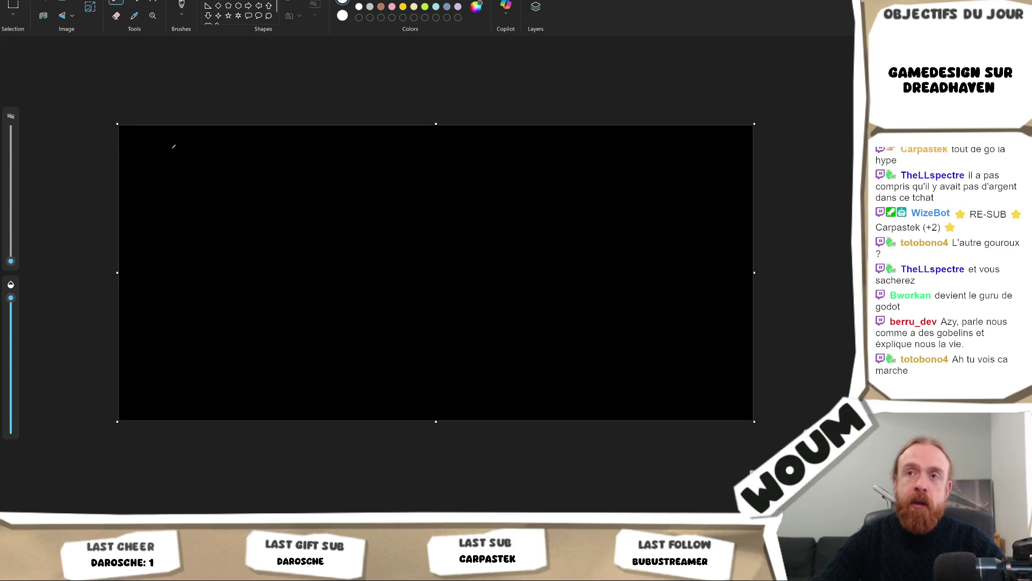
mouse_move(173, 146)
left_mouse_down()
mouse_move(165, 199)
mouse_move(205, 201)
mouse_move(225, 187)
mouse_move(212, 144)
mouse_move(165, 147)
mouse_move(205, 157)
mouse_move(192, 176)
mouse_move(357, 182)
mouse_move(328, 209)
left_mouse_up()
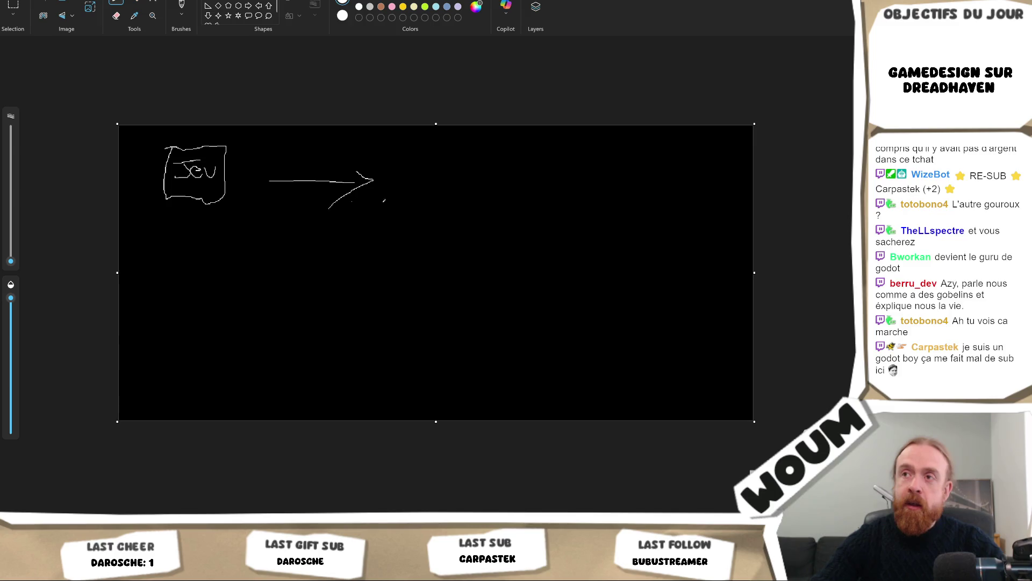
mouse_move(409, 168)
left_mouse_down()
mouse_move(409, 184)
mouse_move(418, 190)
mouse_move(439, 173)
mouse_move(447, 192)
left_mouse_up()
left_click_drag(459, 145, 465, 207)
left_click_drag(378, 207, 462, 201)
left_click_drag(401, 218, 457, 204)
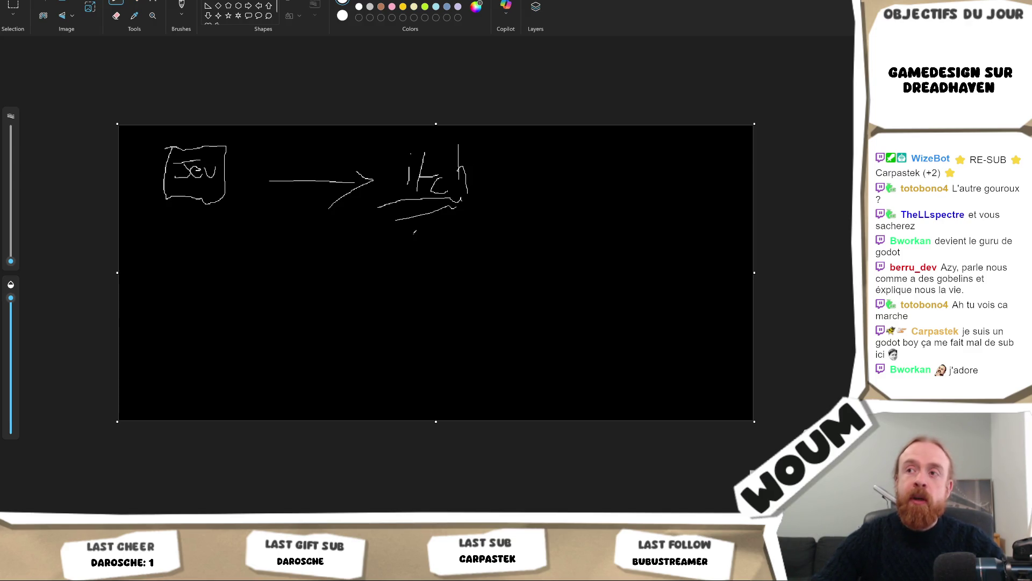
left_click_drag(414, 231, 456, 213)
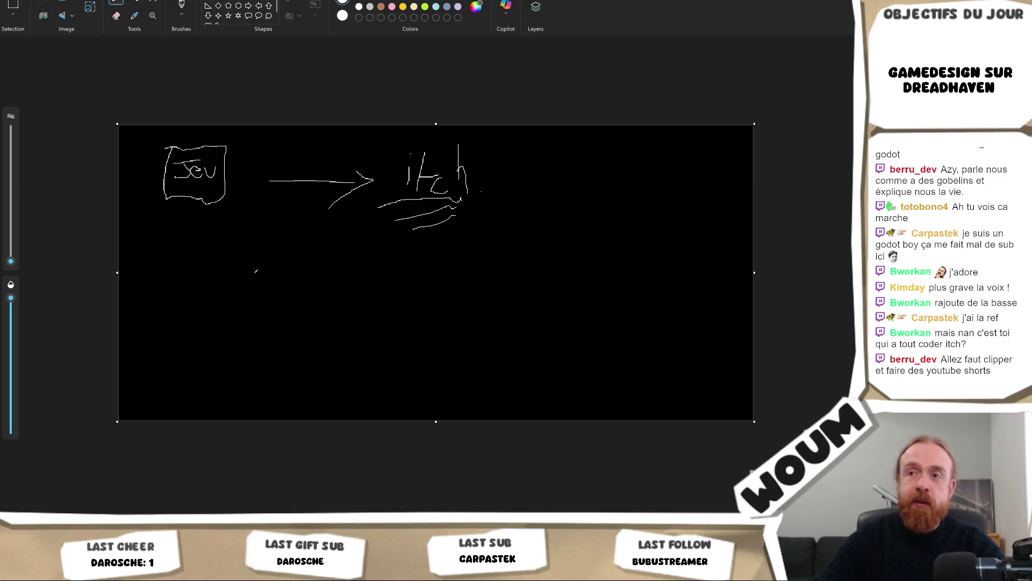
Write 'web', draw three arrows down from itch, and cross out the two other platform labels.
mouse_move(256, 272)
left_mouse_down()
mouse_move(261, 283)
mouse_move(290, 270)
mouse_move(302, 296)
mouse_move(321, 295)
left_mouse_up()
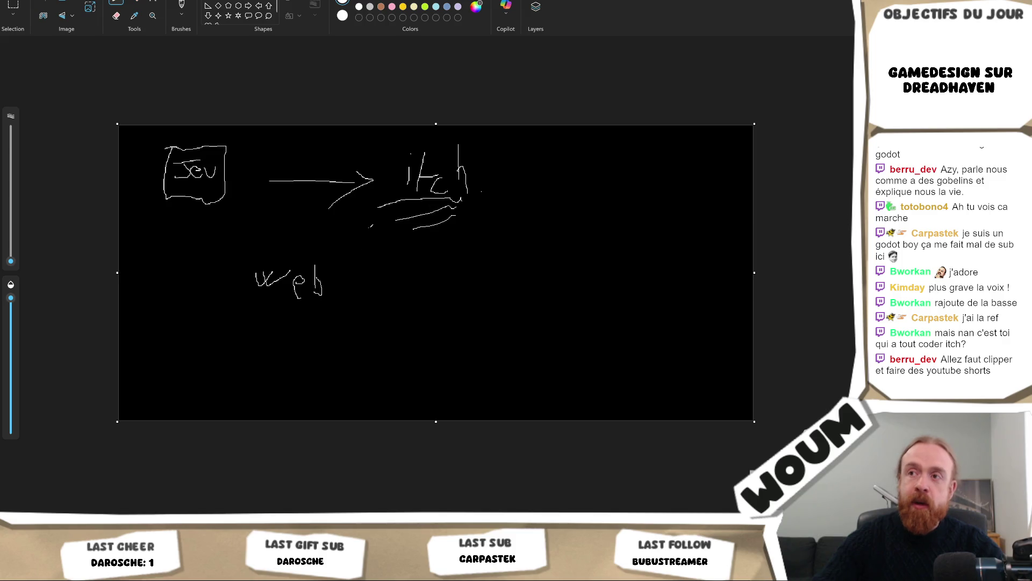
mouse_move(380, 216)
left_mouse_down()
mouse_move(307, 247)
mouse_move(340, 252)
left_mouse_up()
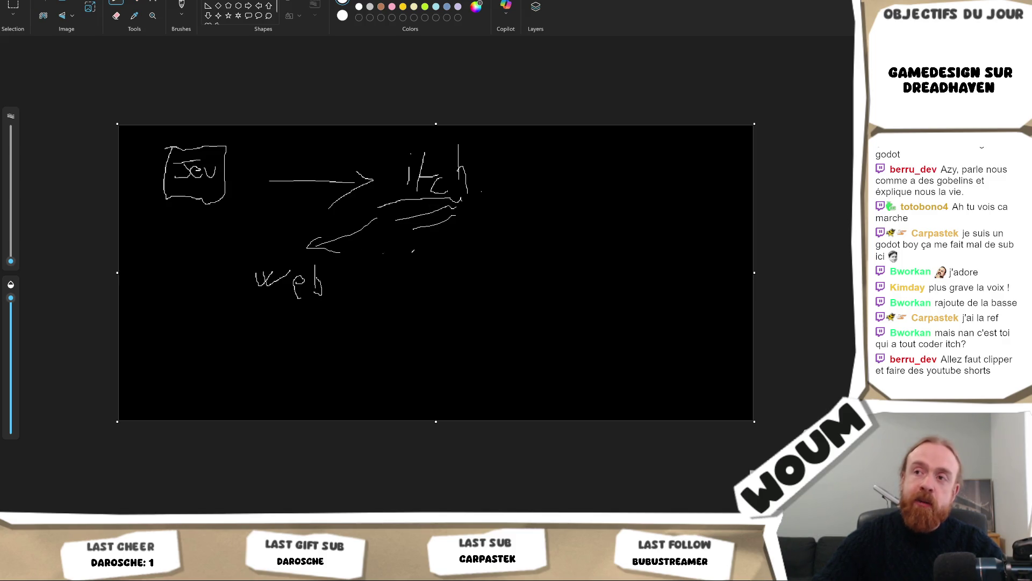
mouse_move(431, 237)
left_mouse_down()
mouse_move(434, 278)
mouse_move(443, 266)
left_mouse_up()
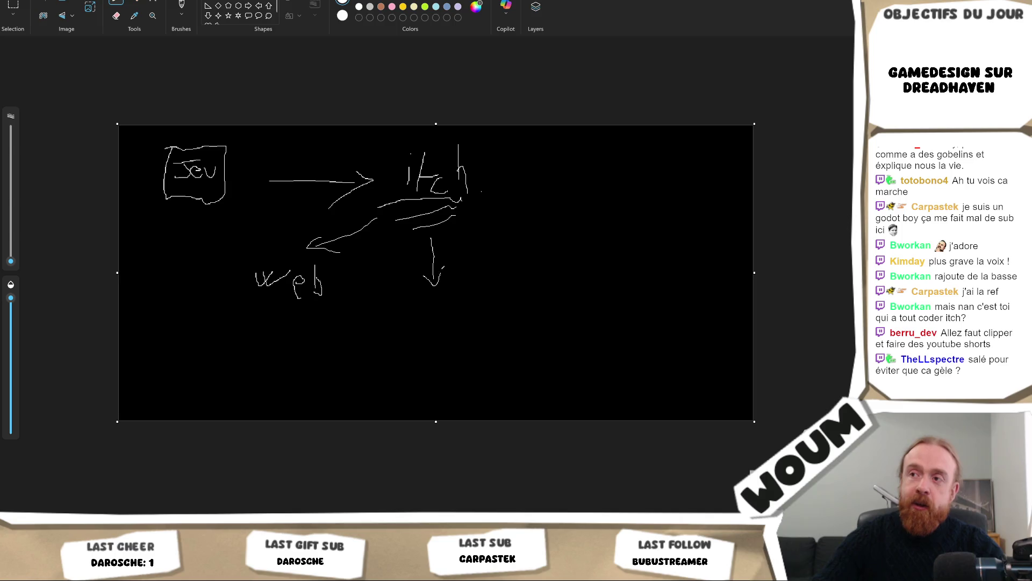
mouse_move(411, 309)
left_mouse_down()
mouse_move(425, 296)
mouse_move(424, 315)
mouse_move(440, 305)
mouse_move(442, 314)
left_mouse_up()
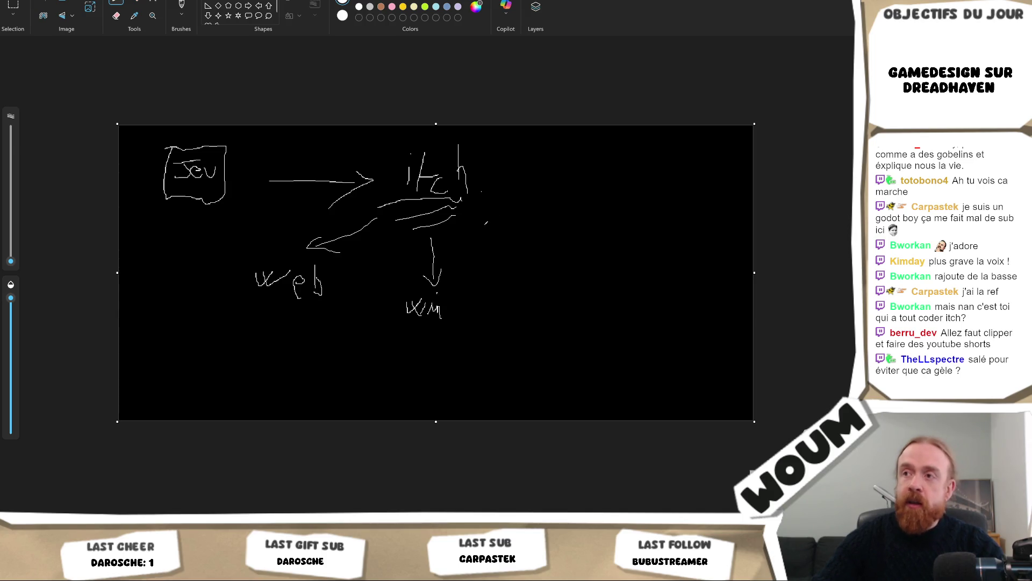
mouse_move(478, 228)
left_mouse_down()
mouse_move(532, 261)
mouse_move(504, 277)
mouse_move(541, 258)
mouse_move(553, 274)
mouse_move(566, 253)
mouse_move(568, 274)
left_mouse_up()
left_click_drag(574, 270, 579, 281)
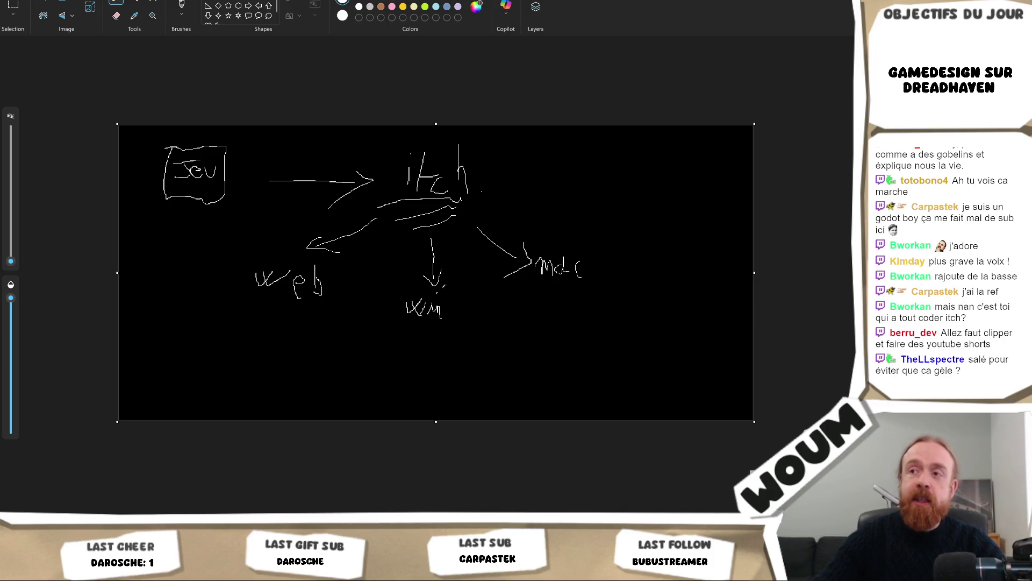
left_click_drag(408, 327, 483, 280)
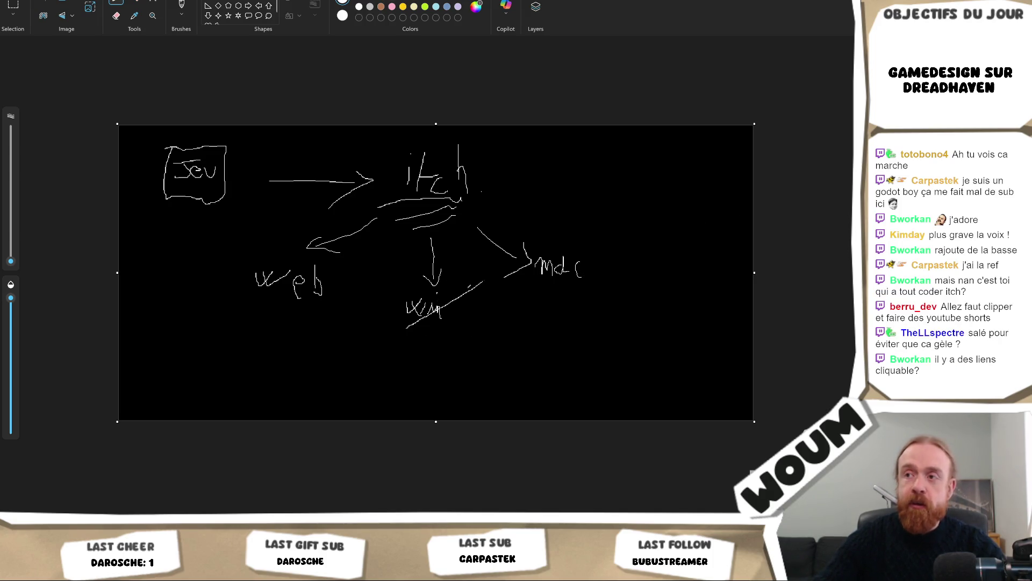
left_click_drag(405, 286, 433, 339)
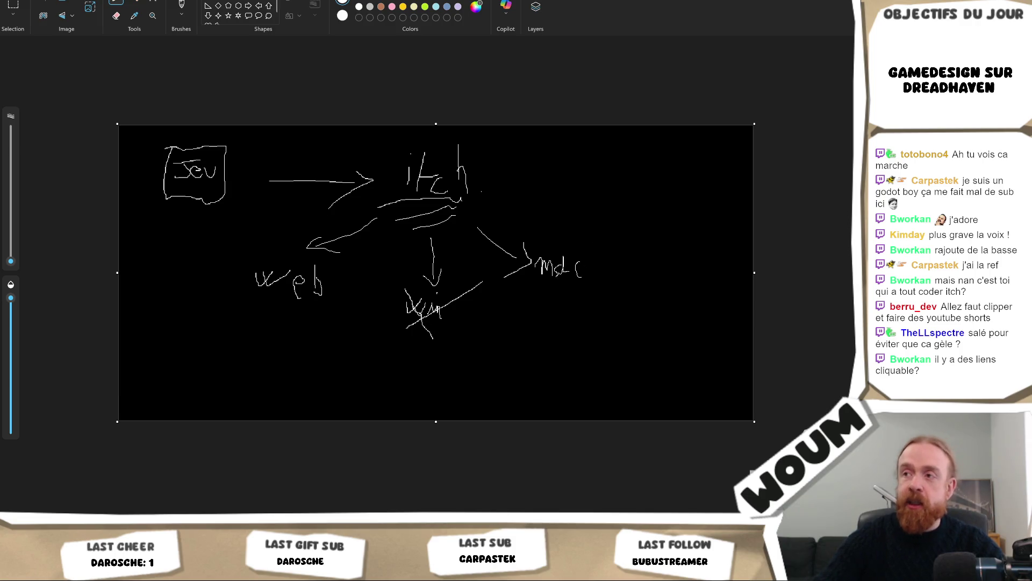
mouse_move(536, 280)
left_mouse_down()
mouse_move(592, 236)
mouse_move(564, 247)
left_mouse_up()
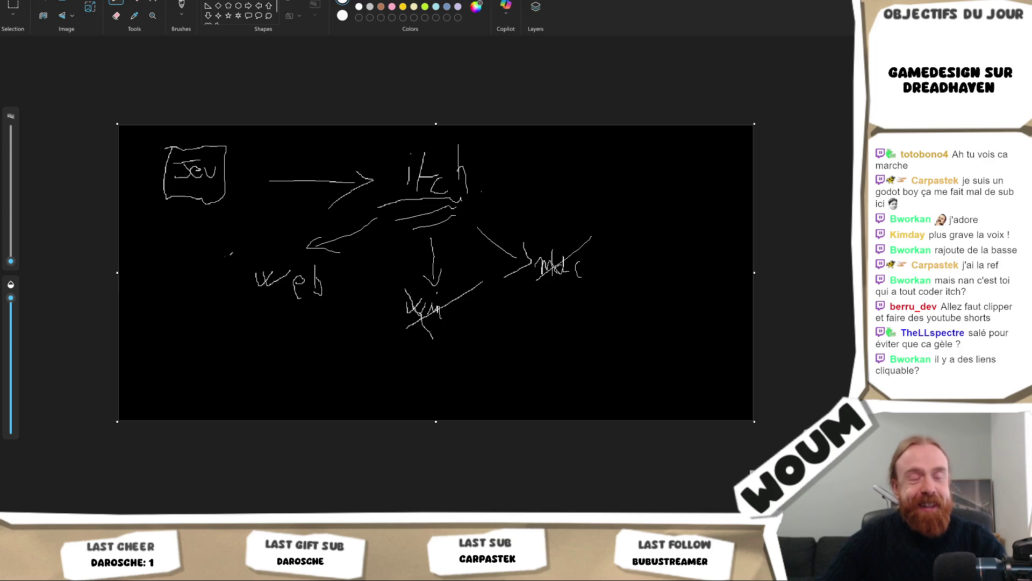
Draw an arrow down from 'web' and a dollar sign beneath it.
left_click_drag(257, 288, 261, 294)
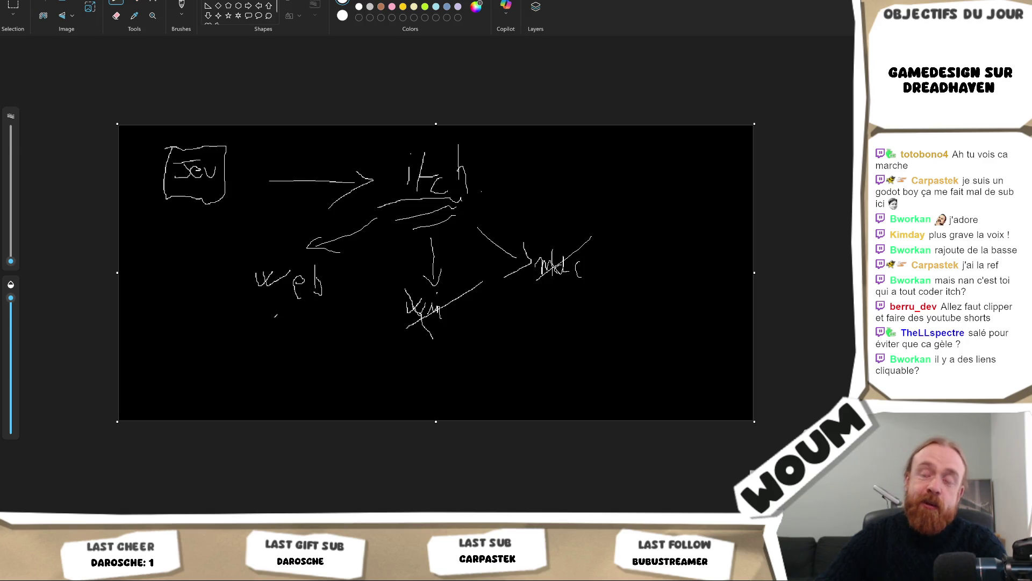
mouse_move(271, 302)
left_mouse_down()
mouse_move(253, 329)
mouse_move(278, 321)
left_mouse_up()
mouse_move(214, 366)
left_mouse_down()
mouse_move(229, 362)
mouse_move(231, 345)
mouse_move(226, 374)
mouse_move(263, 366)
mouse_move(250, 339)
mouse_move(264, 335)
mouse_move(251, 377)
mouse_move(283, 348)
mouse_move(282, 385)
left_mouse_up()
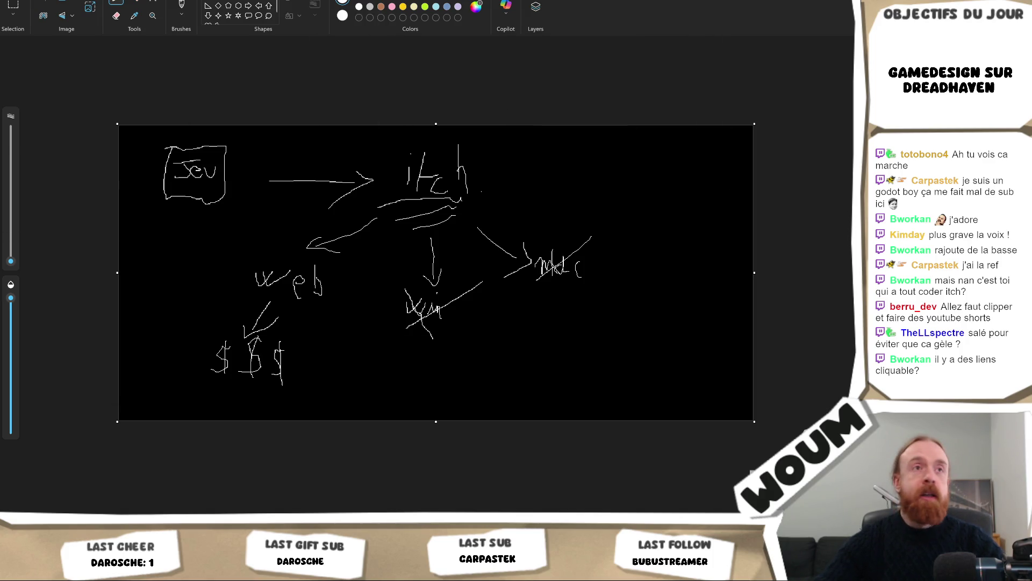
Return from Paint to the Unity editor showing the TrapBurn prefab.
key("alt+Tab")
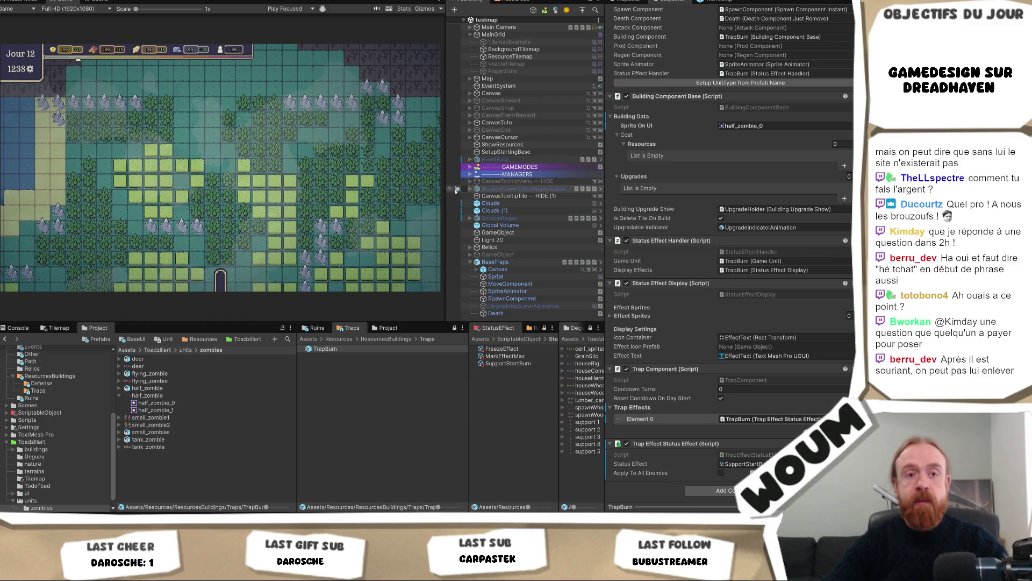
left_click_drag(444, 200, 445, 203)
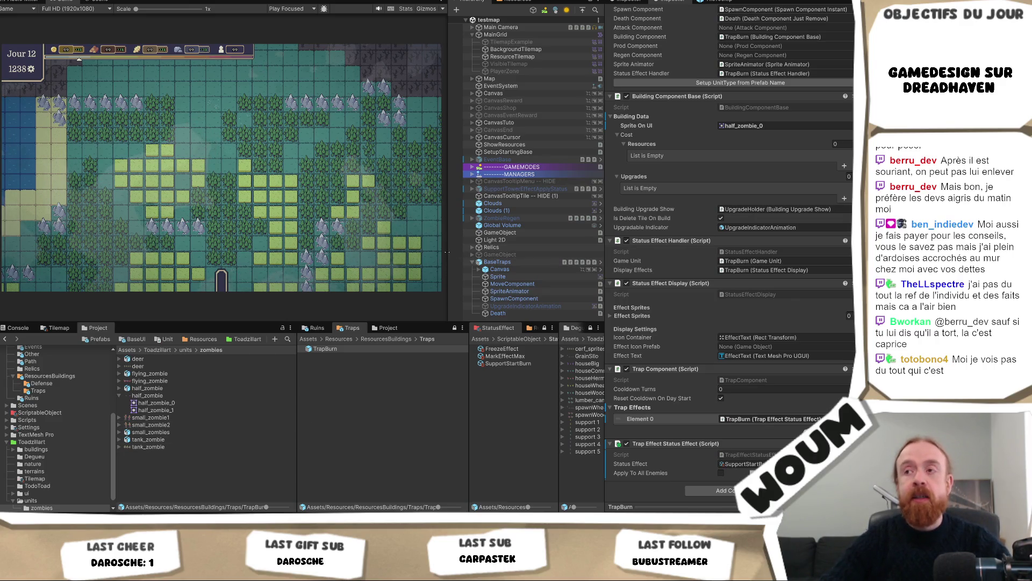
mouse_move(448, 250)
left_mouse_down()
mouse_move(458, 246)
mouse_move(448, 243)
left_mouse_up()
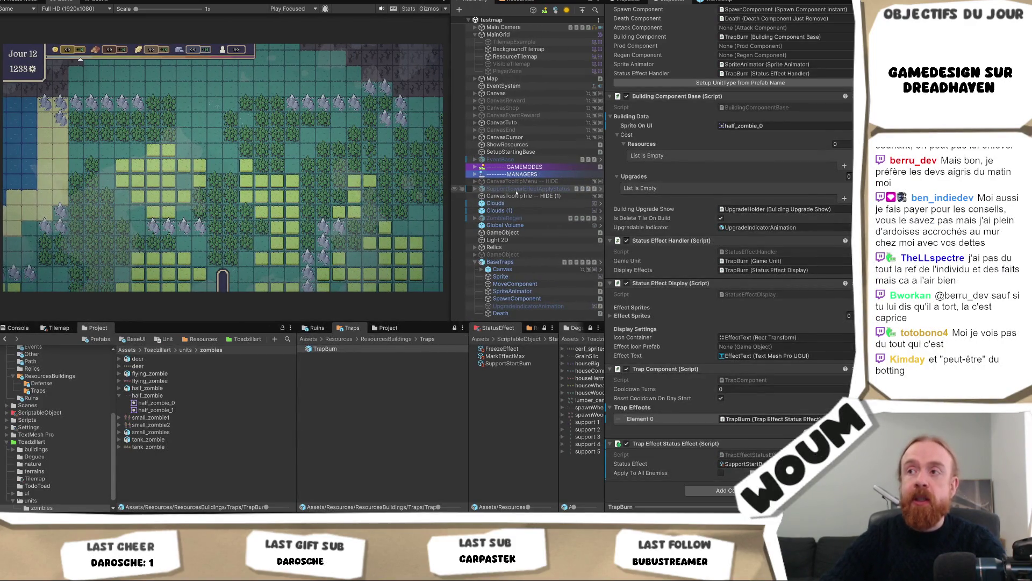
Delete SupportTowerEffectApplyStatus and EventBase from the Hierarchy, save testmap, and widen the Hierarchy.
left_click(530, 189)
key("Delete")
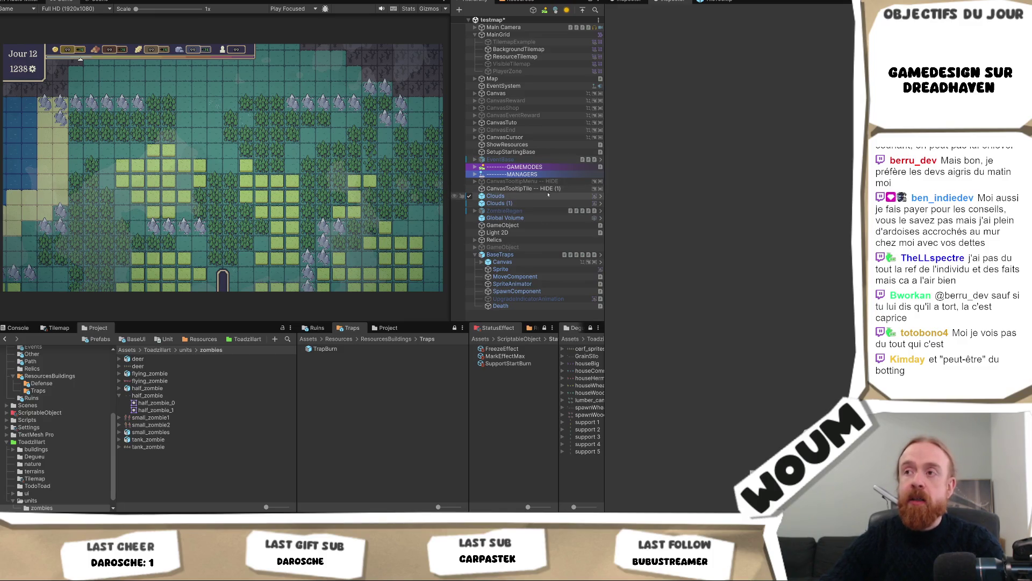
left_click(504, 160)
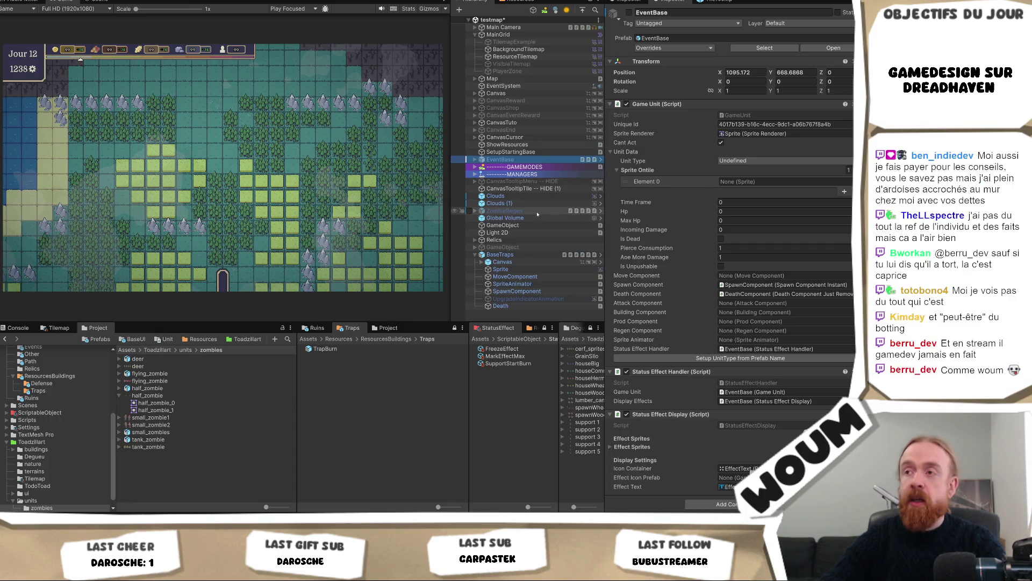
key("Delete")
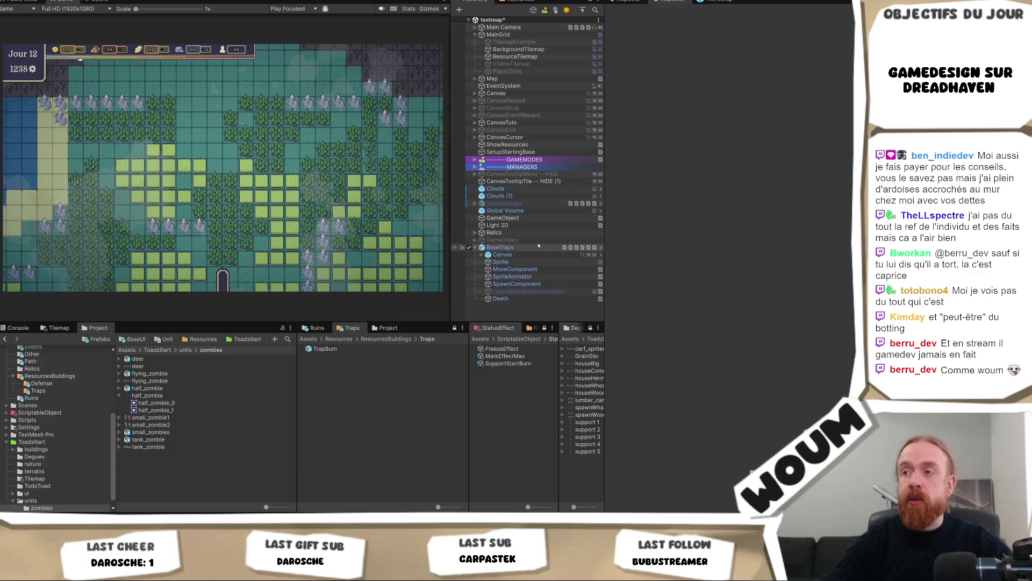
key("ctrl+s")
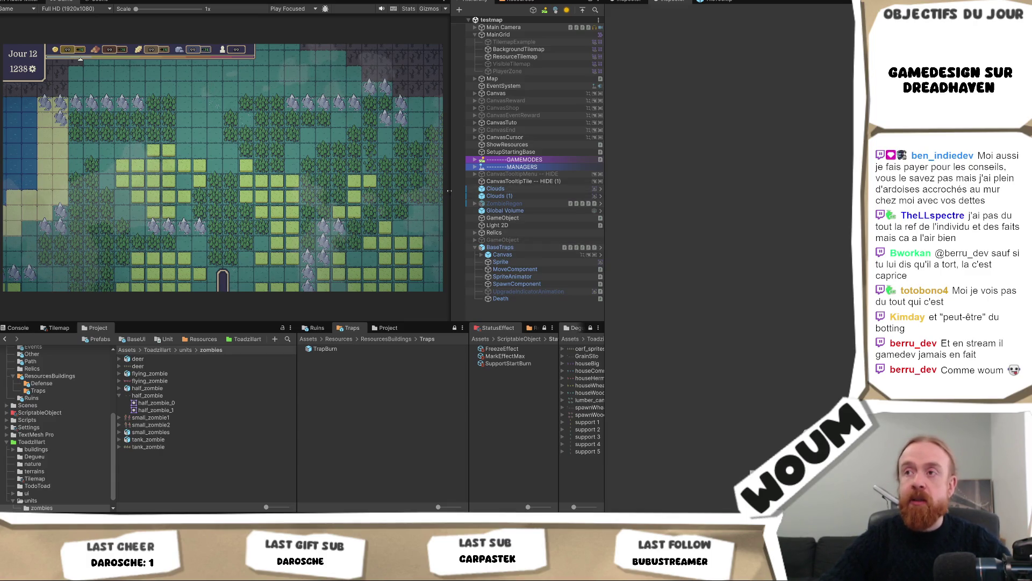
left_click_drag(449, 190, 437, 195)
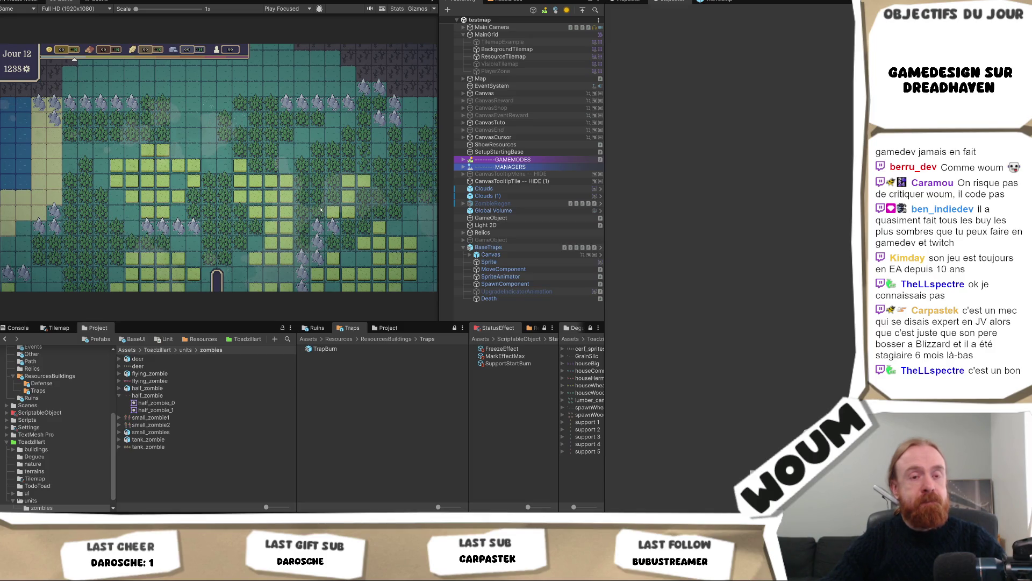
Readjust the Game/Hierarchy split and select BaseTraps to inspect its TrapBurn settings.
mouse_move(437, 210)
left_mouse_down()
mouse_move(473, 218)
mouse_move(463, 220)
left_mouse_up()
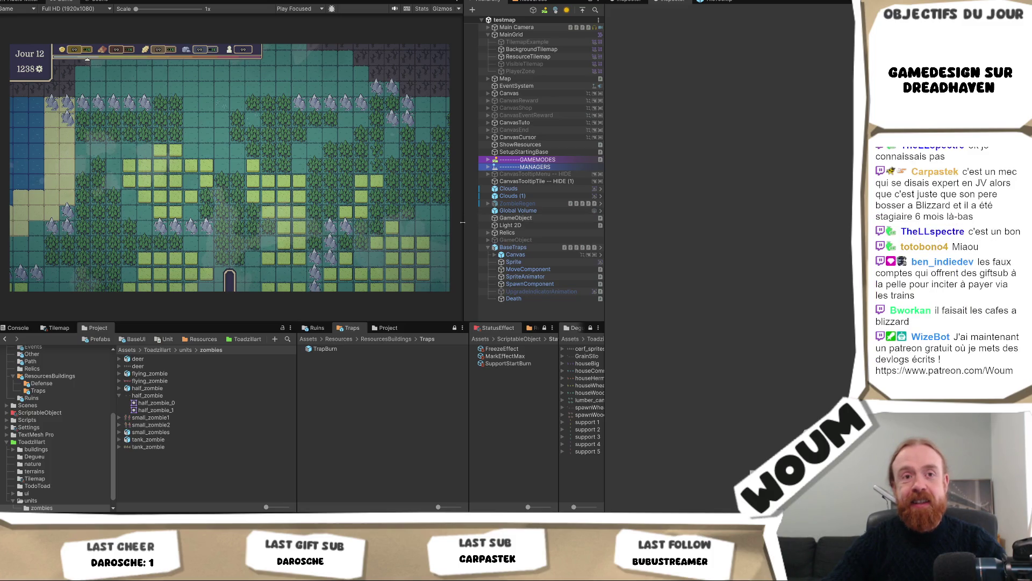
left_click_drag(462, 223, 455, 232)
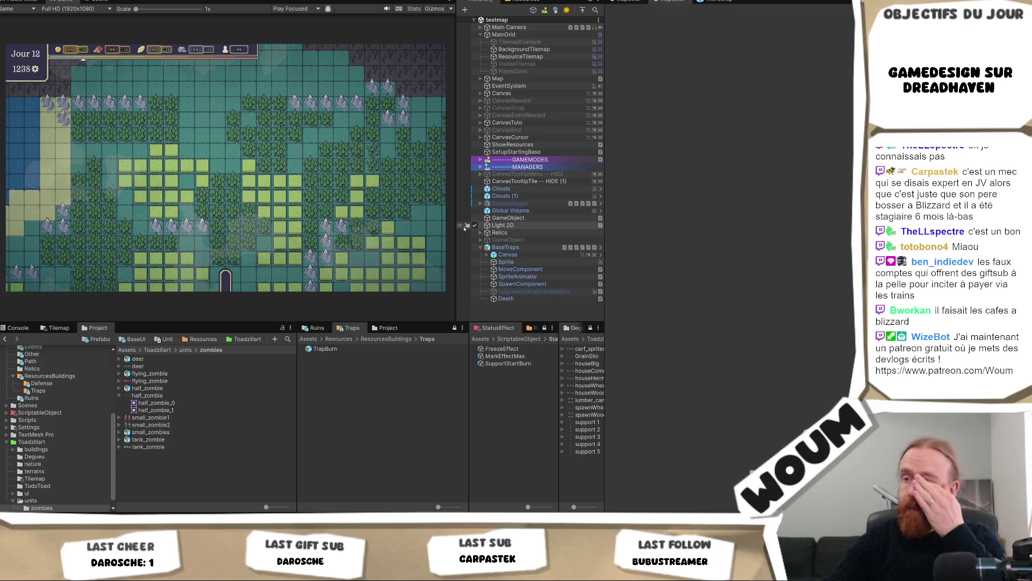
left_click(512, 248)
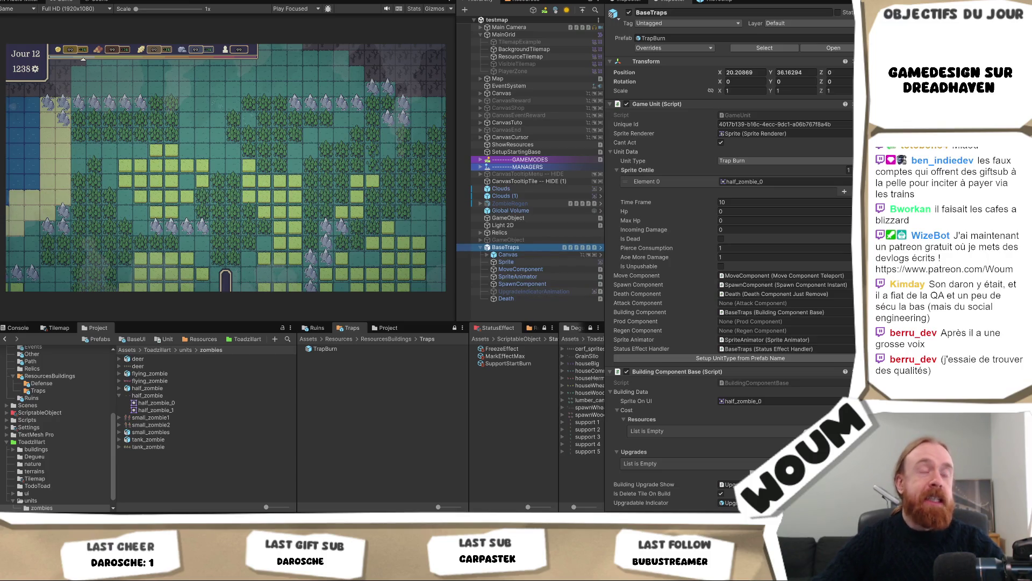
Bring the Paint distribution sketch to the front and dismiss the window menu.
key("alt+Tab")
left_click(716, 42)
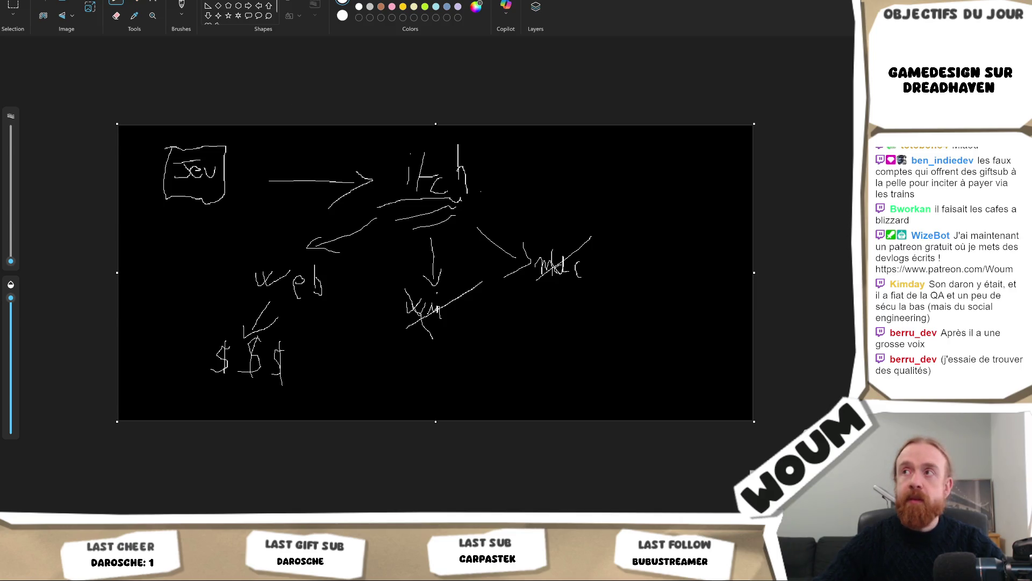
Switch from Paint back to Unity, showing BaseTraps as a TrapBurn instance with the half_zombie_0 sprite.
key("alt+Tab")
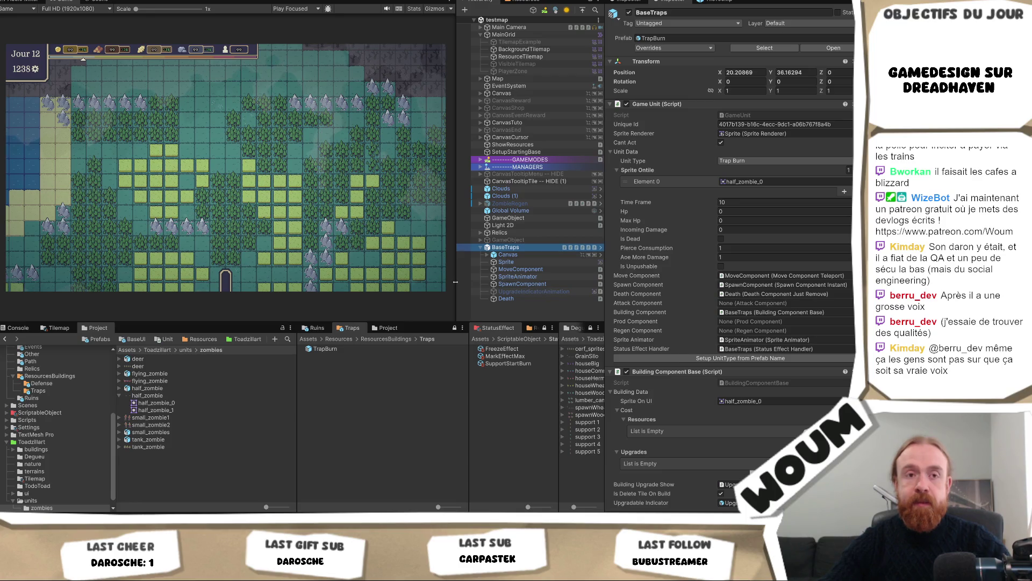
left_click_drag(455, 282, 459, 286)
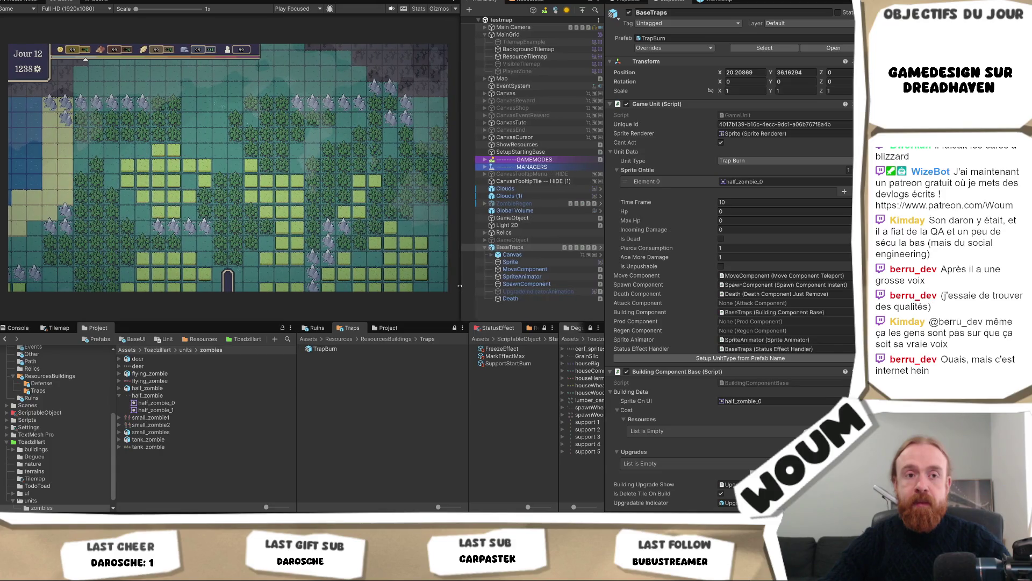
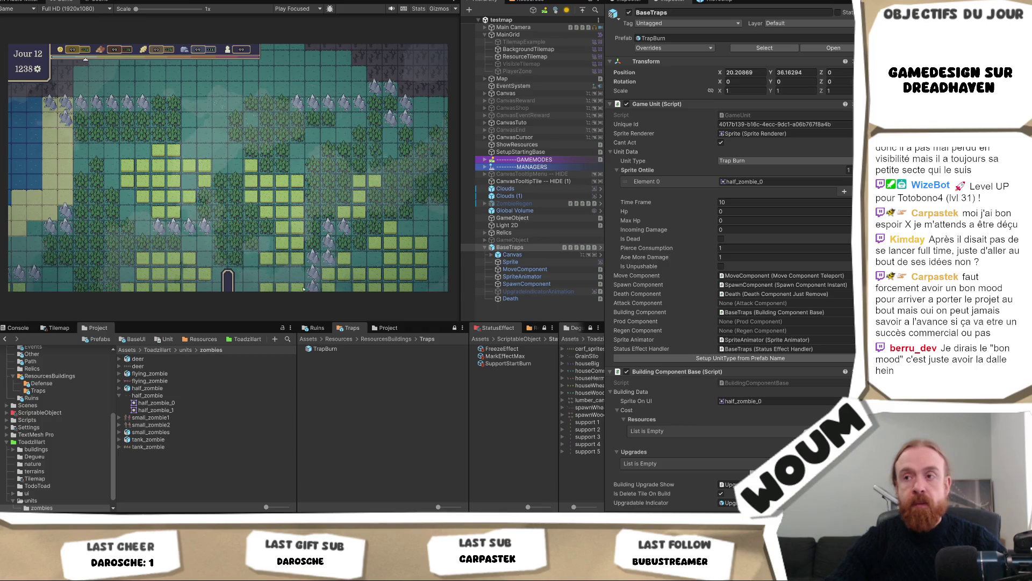
Widen the project folder tree, Traps and StatusEffect panes, and shift the Inspector splitter.
mouse_move(298, 364)
left_mouse_down()
mouse_move(345, 366)
mouse_move(317, 367)
mouse_move(353, 371)
mouse_move(301, 373)
mouse_move(345, 375)
mouse_move(336, 388)
left_mouse_up()
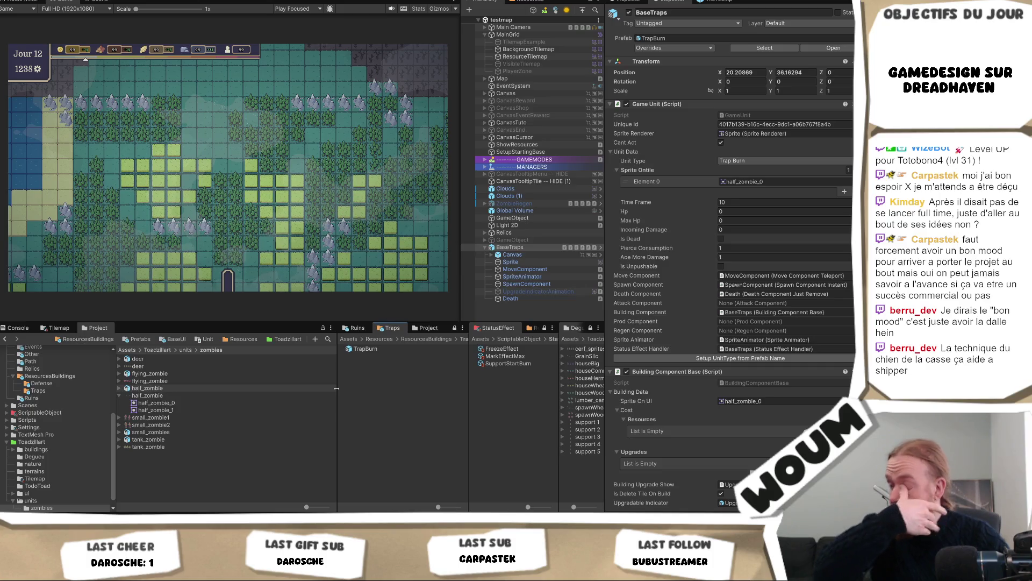
mouse_move(337, 388)
left_mouse_down()
mouse_move(408, 382)
mouse_move(341, 382)
left_mouse_up()
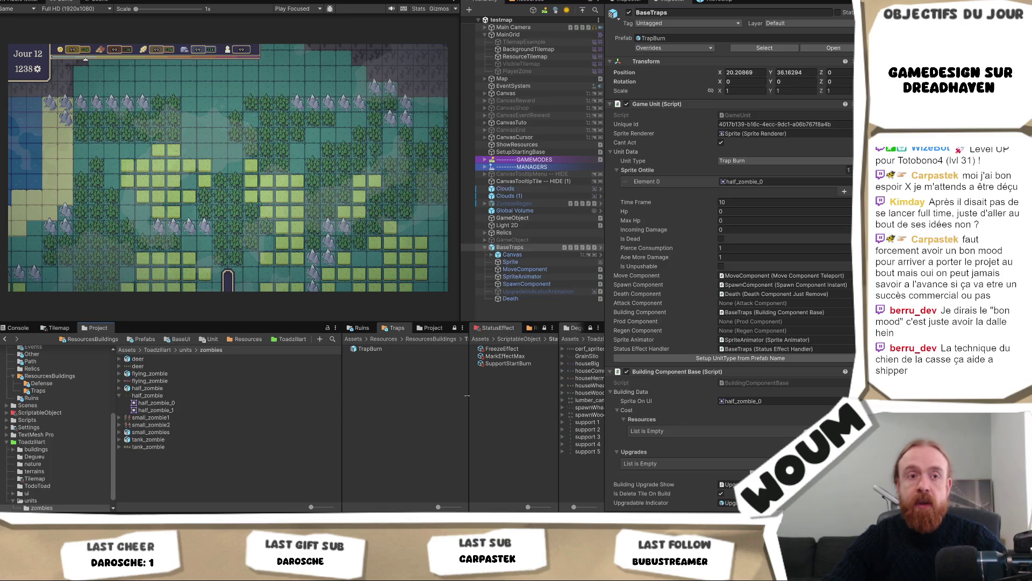
mouse_move(467, 395)
left_mouse_down()
mouse_move(454, 396)
mouse_move(465, 395)
left_mouse_up()
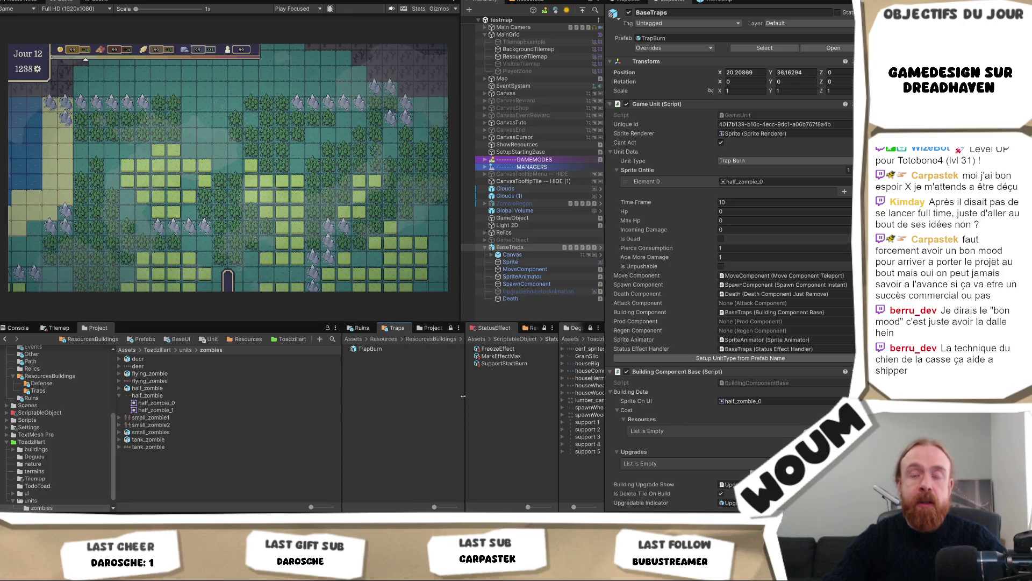
left_click_drag(342, 383, 324, 385)
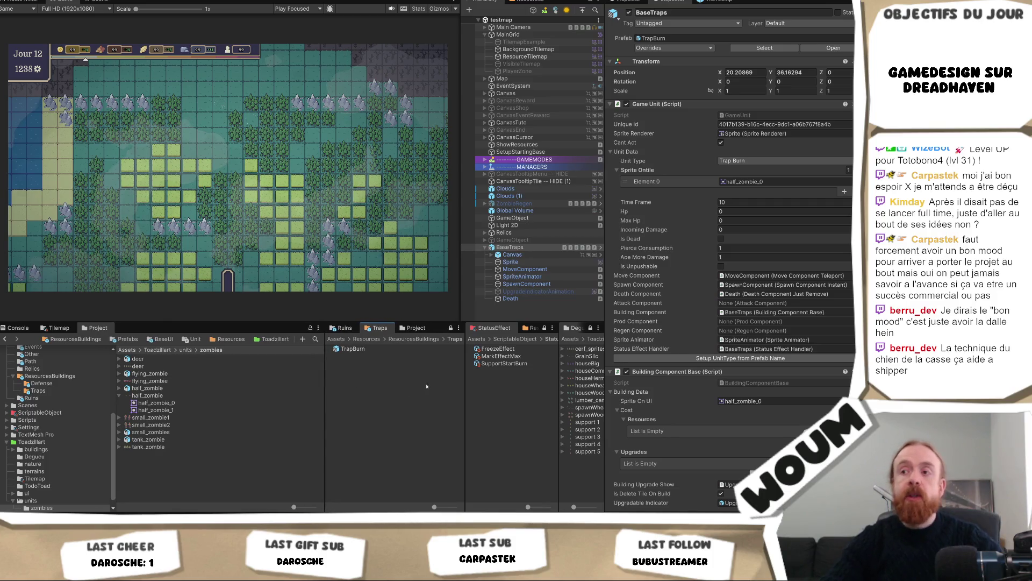
left_click_drag(465, 386, 446, 390)
left_click_drag(325, 393, 311, 394)
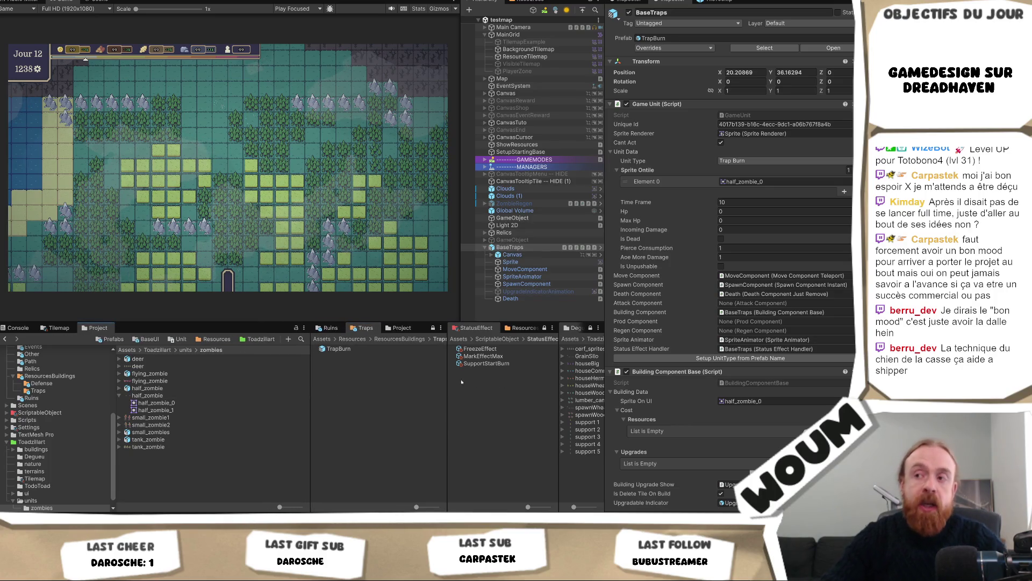
left_click_drag(446, 374, 438, 375)
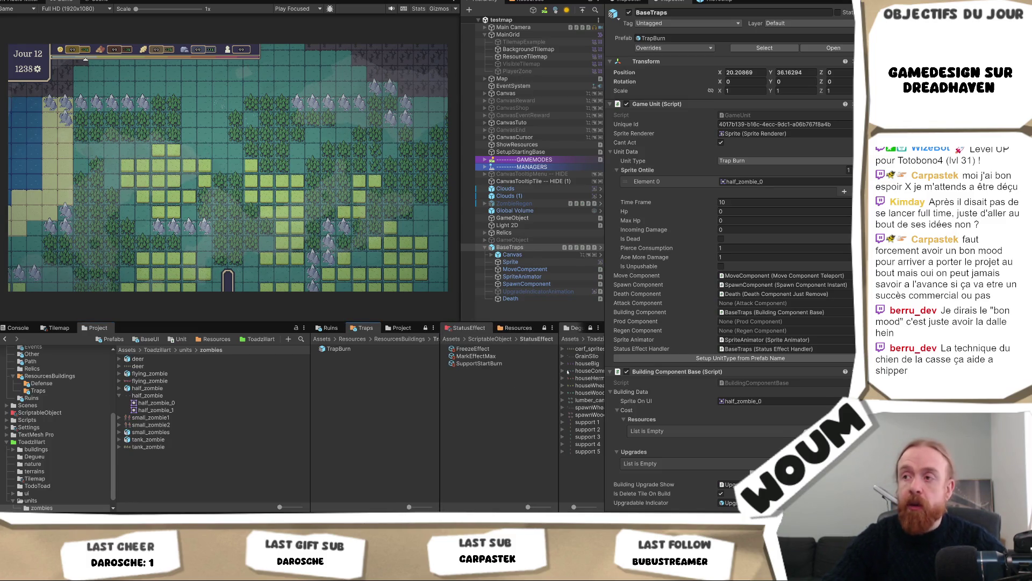
mouse_move(605, 367)
left_mouse_down()
mouse_move(646, 366)
mouse_move(587, 378)
left_mouse_up()
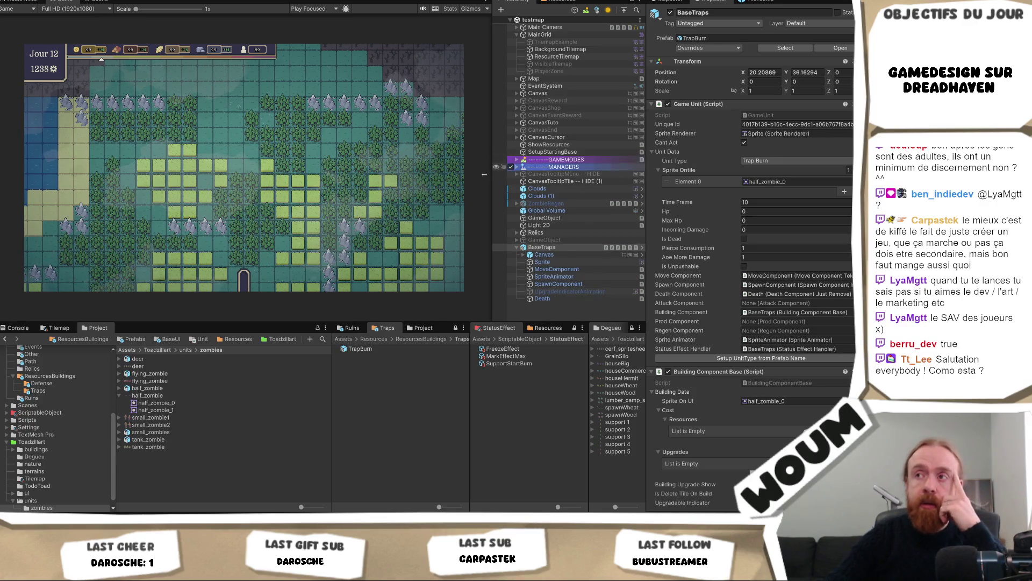
Drag the Game/Hierarchy splitter so the scene hierarchy pane gets wider.
mouse_move(491, 179)
left_mouse_down()
mouse_move(476, 180)
mouse_move(492, 190)
left_mouse_up()
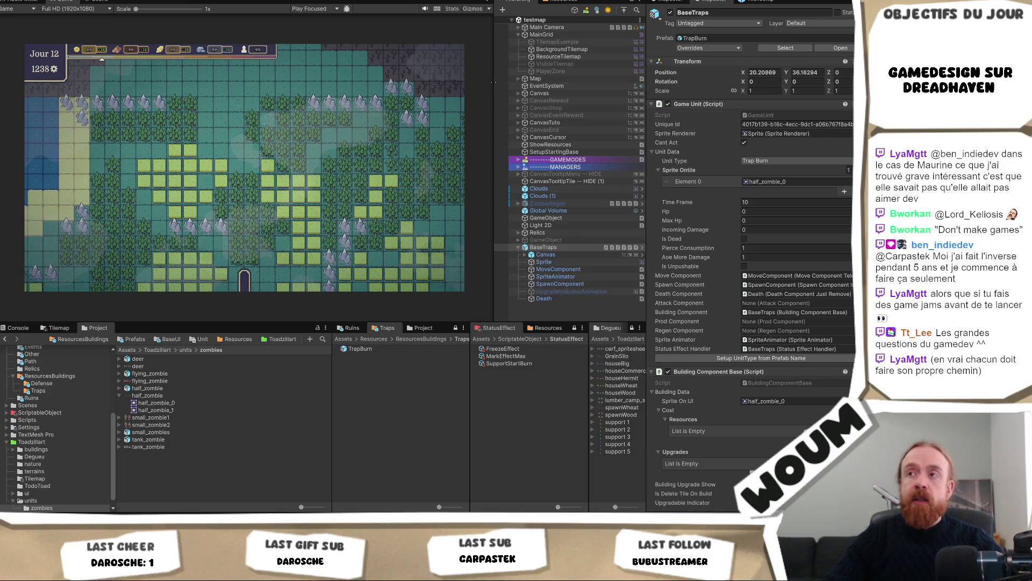
left_click_drag(494, 89, 519, 96)
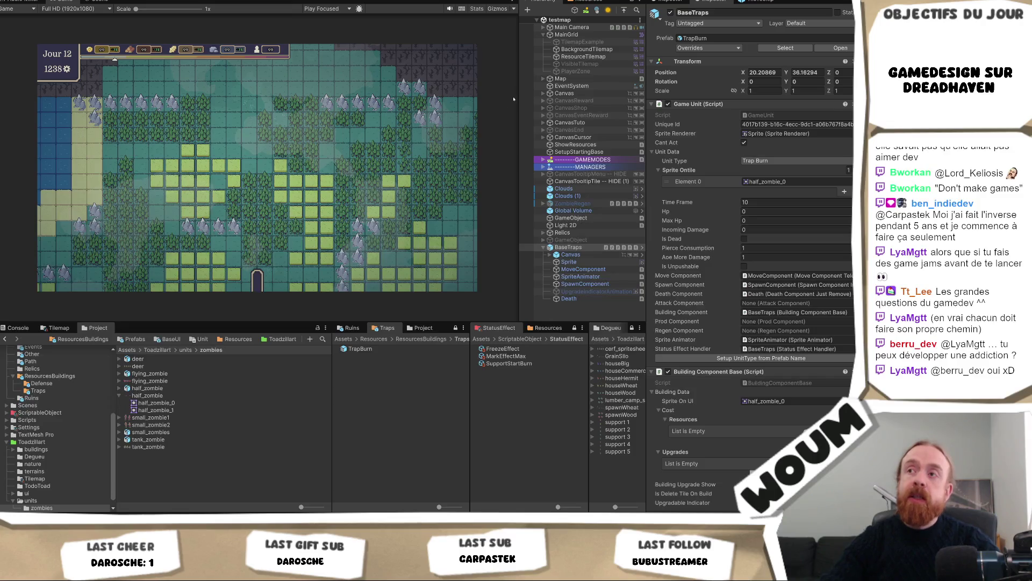
Widen the hierarchy slightly and adjust the Traps, StatusEffect and Degueu folder pane widths.
left_click_drag(520, 101, 515, 123)
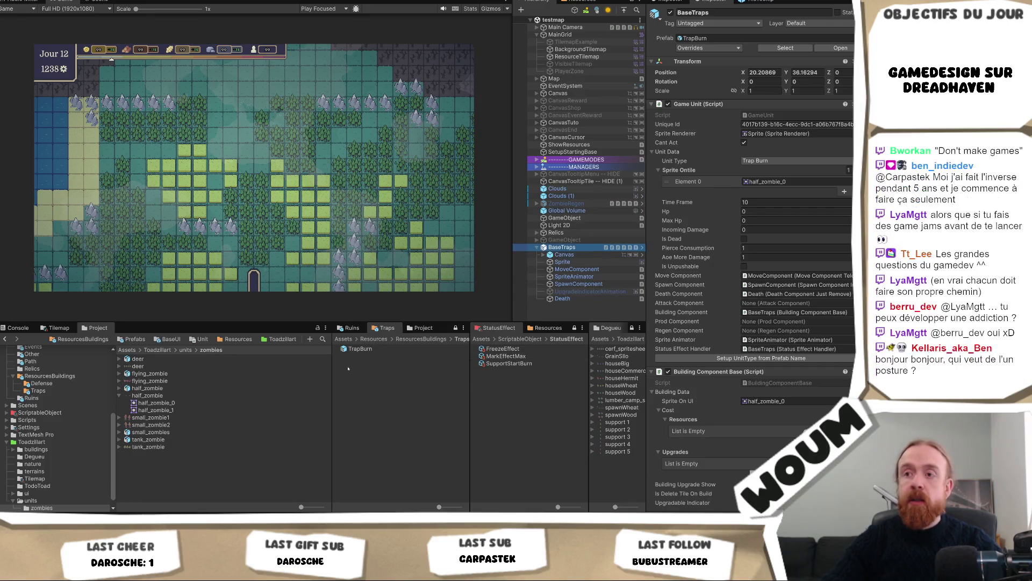
left_click_drag(332, 366, 336, 367)
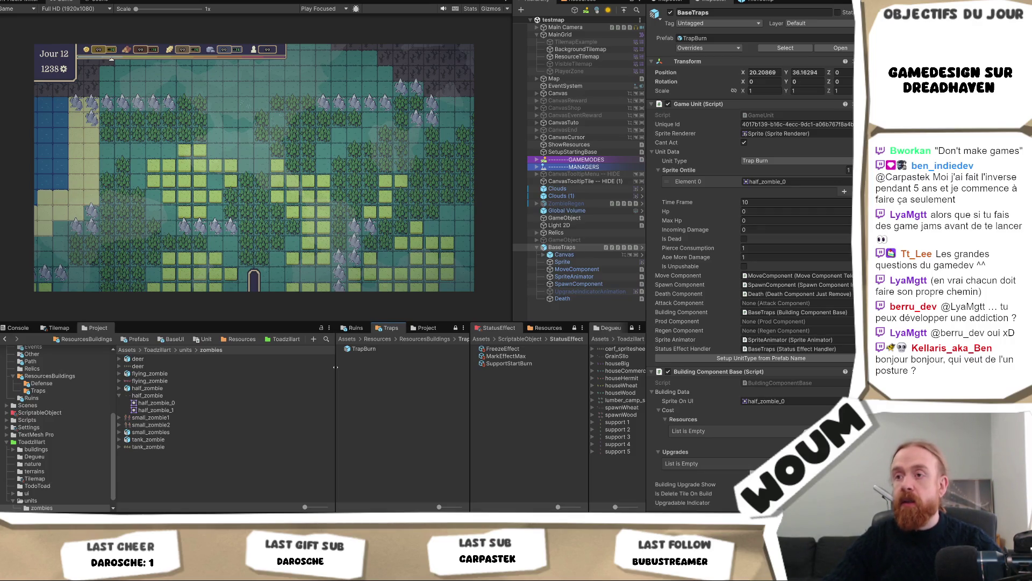
left_click_drag(335, 367, 326, 367)
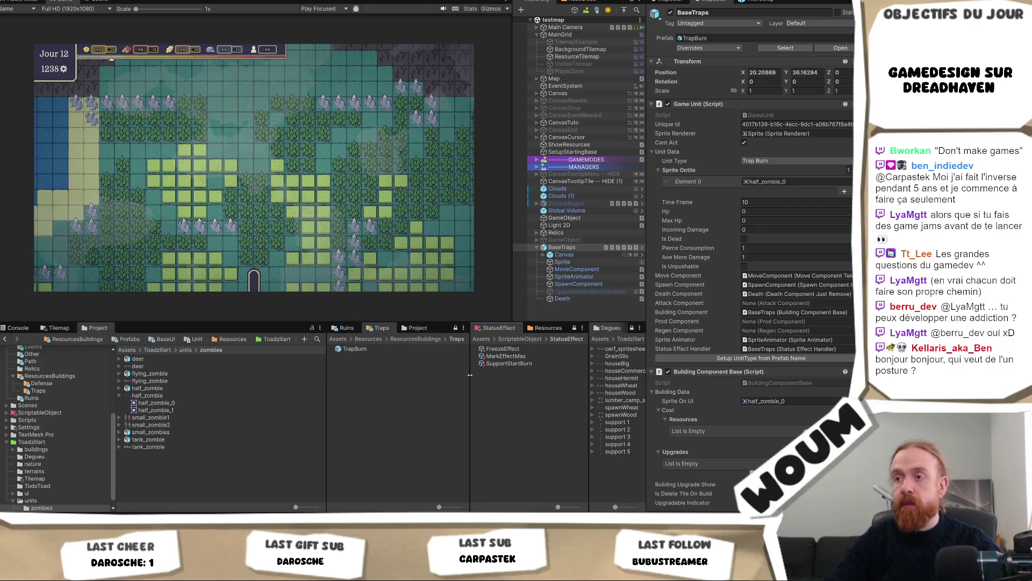
left_click_drag(470, 375, 461, 375)
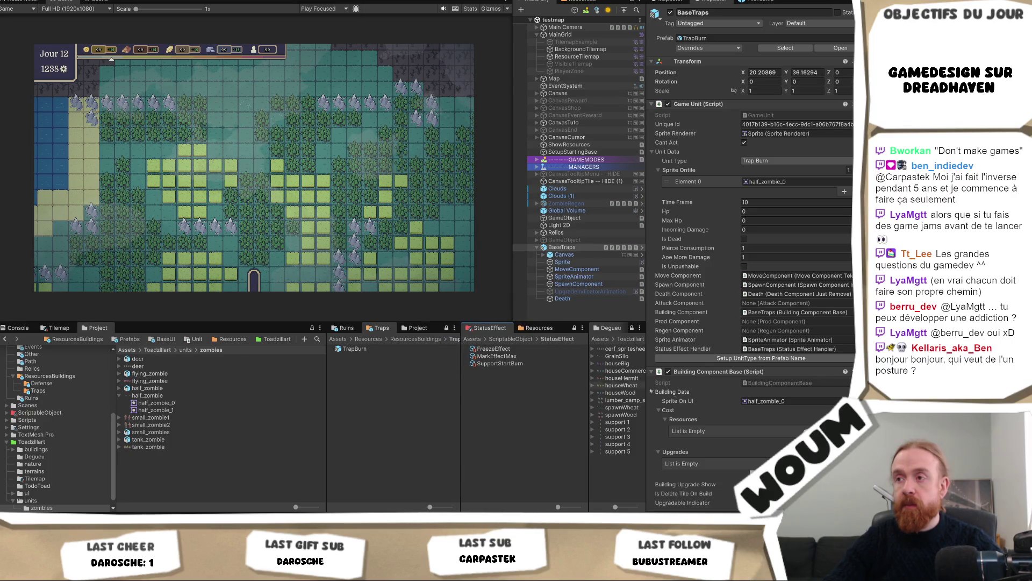
left_click_drag(588, 389, 578, 389)
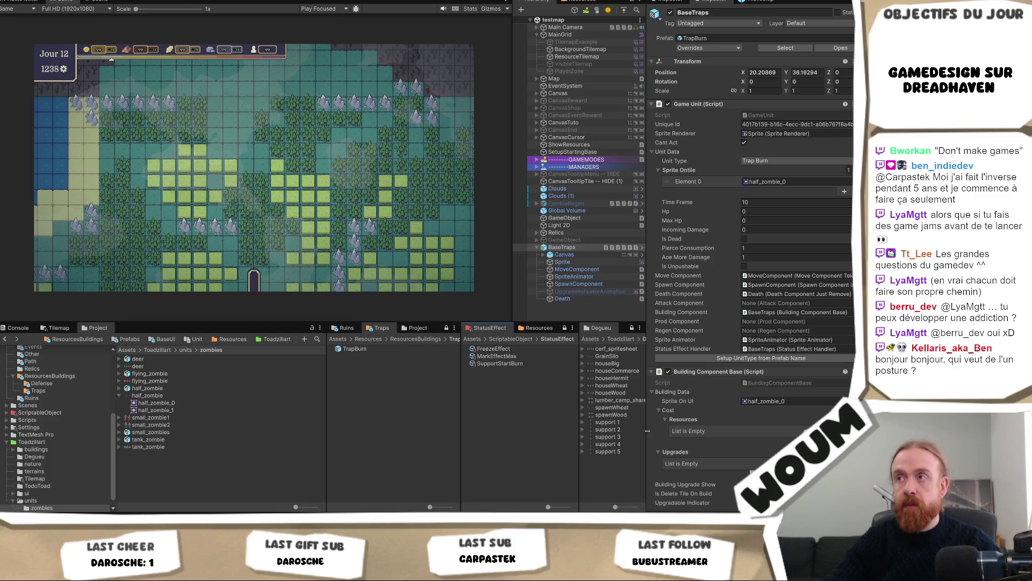
scroll(753, 269, "down", 10)
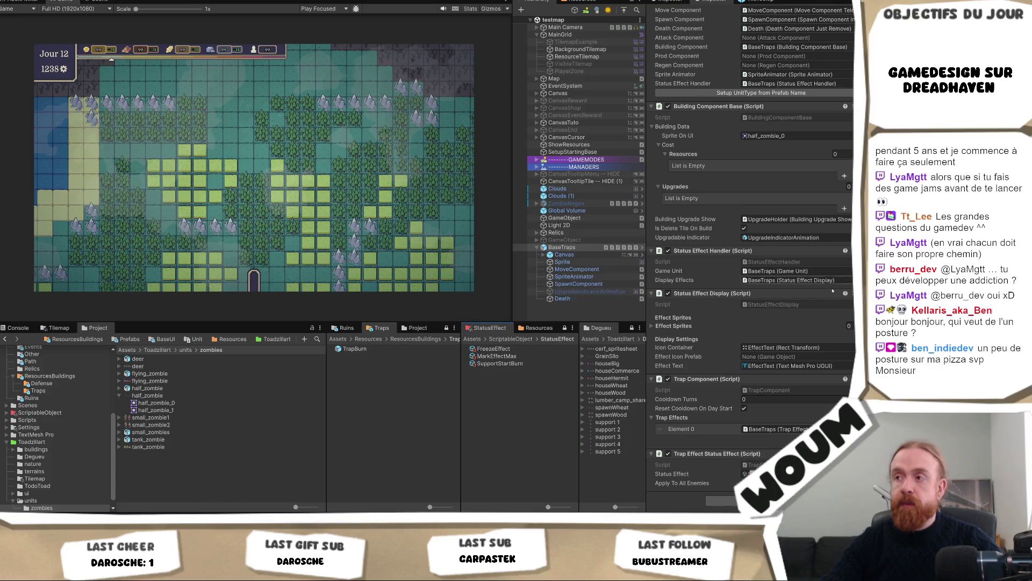
scroll(814, 308, "up", 8)
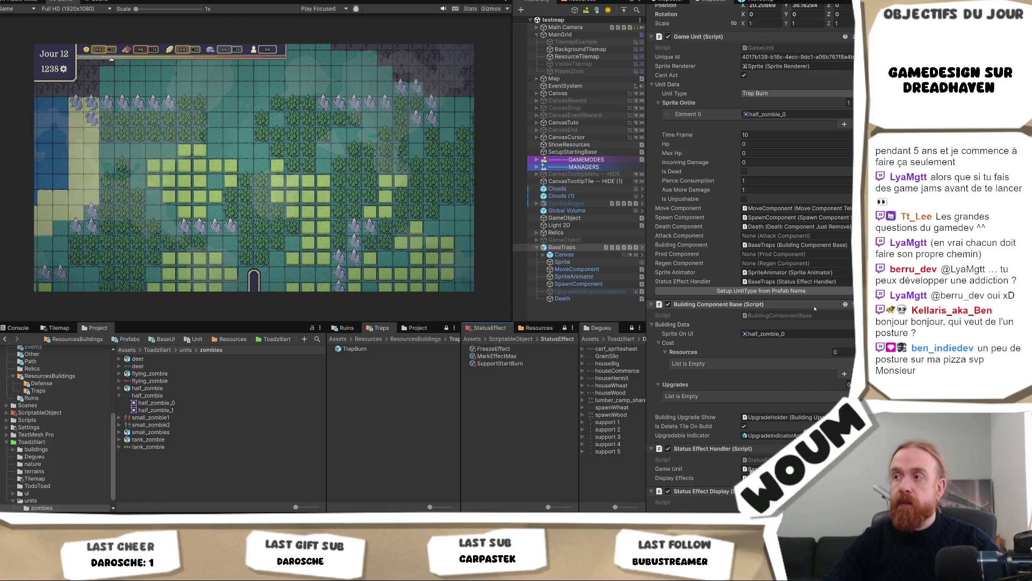
scroll(815, 308, "up", 3)
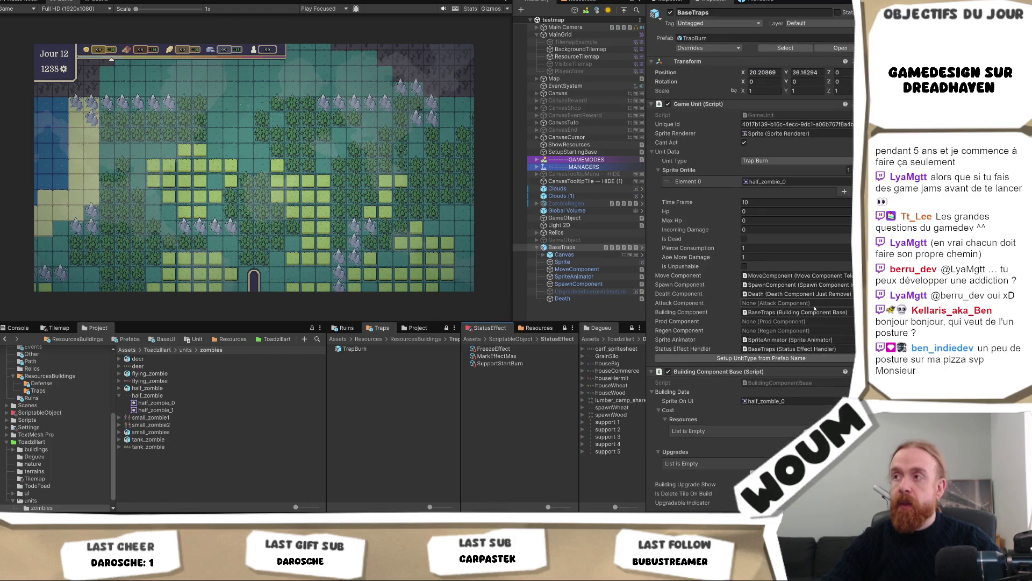
scroll(815, 311, "down", 3)
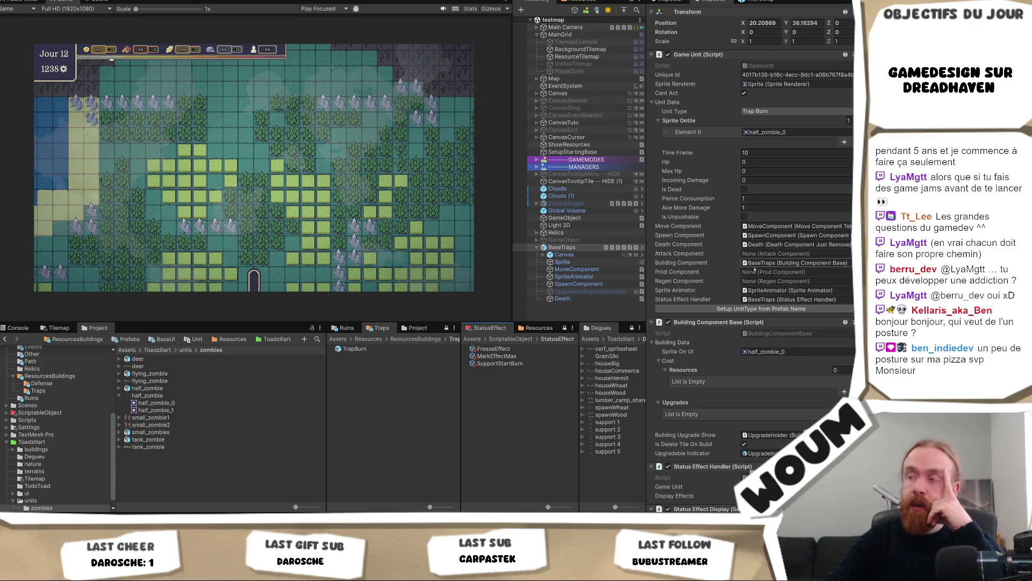
scroll(801, 327, "down", 5)
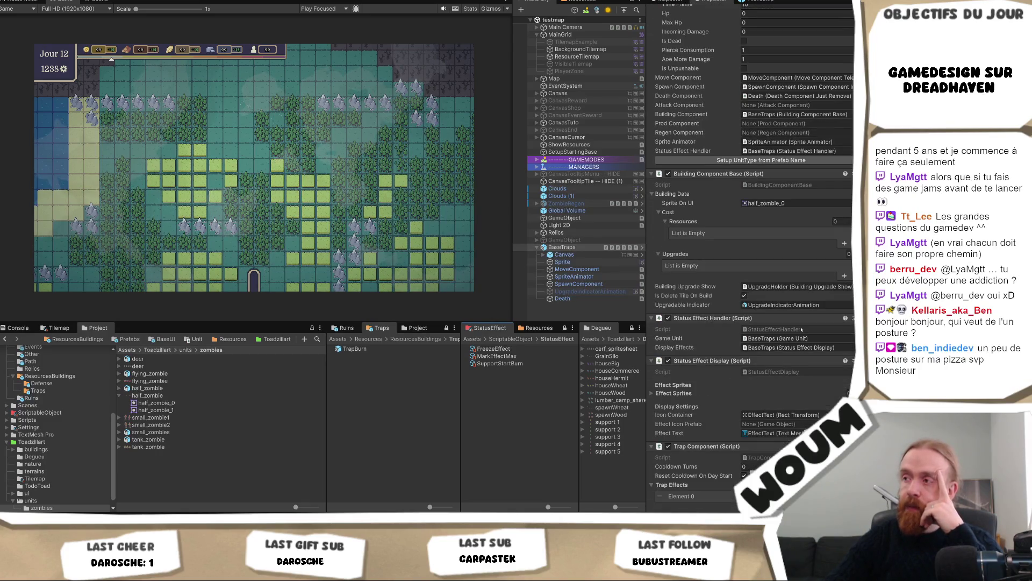
scroll(802, 329, "up", 3)
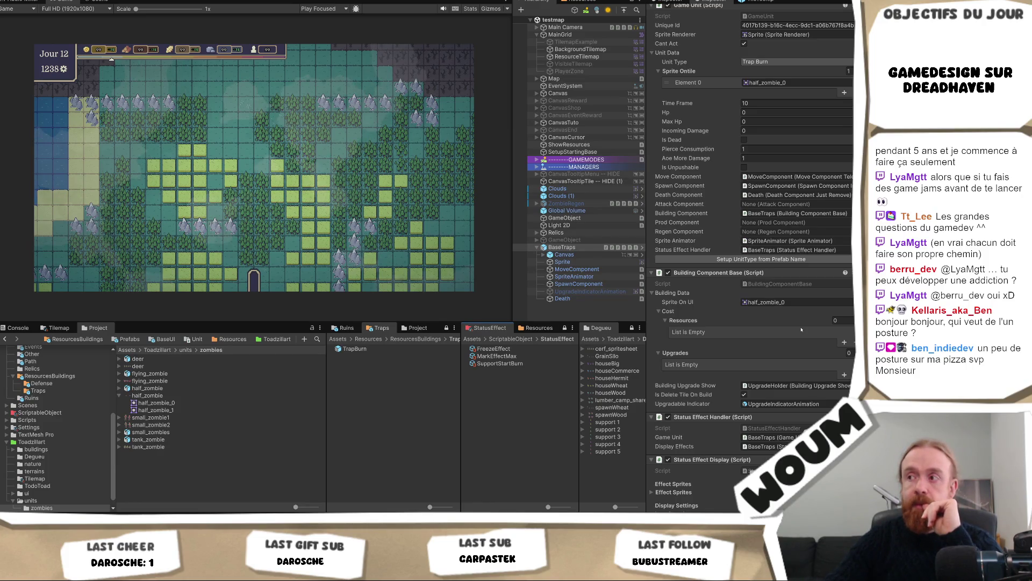
scroll(801, 329, "down", 5)
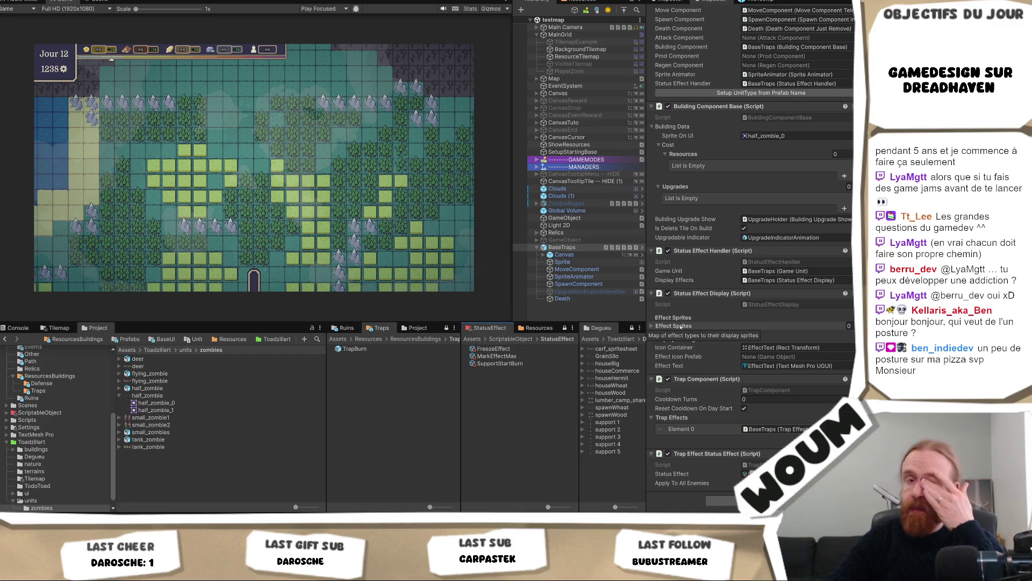
scroll(758, 231, "up", 3)
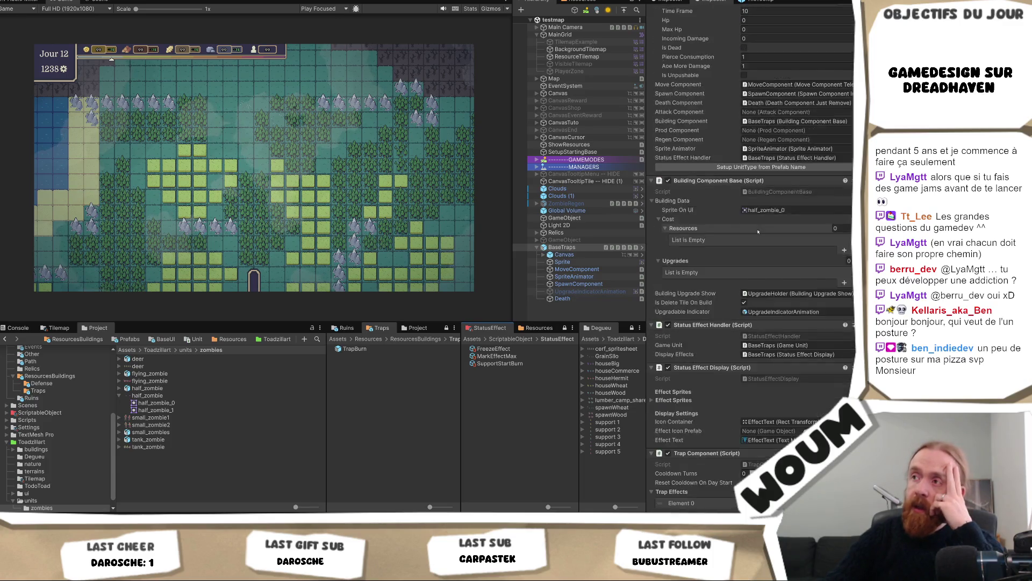
scroll(759, 231, "up", 3)
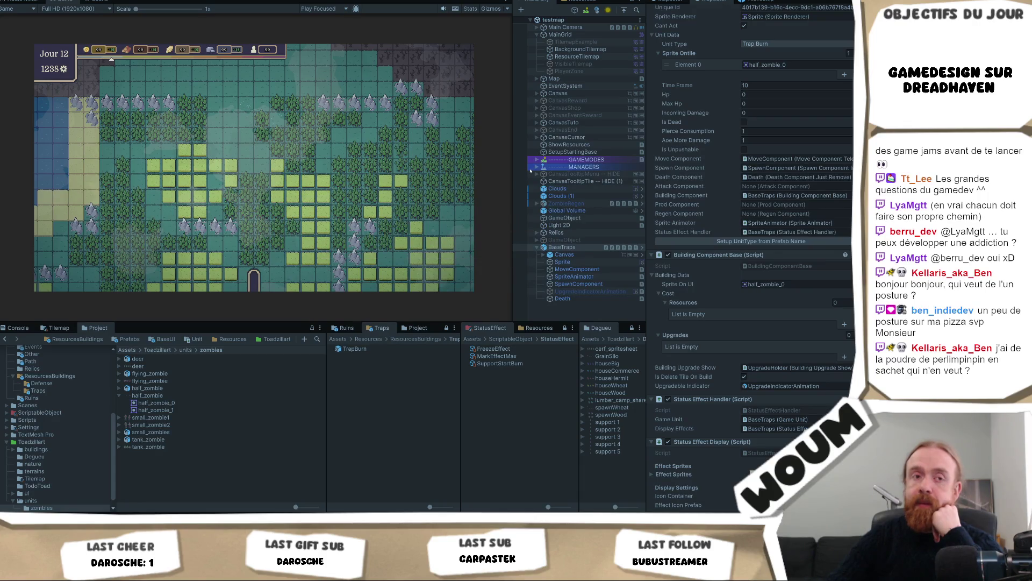
Start Play mode and expand MANAGERS and GAMEMODES in the Hierarchy.
key("ctrl+p")
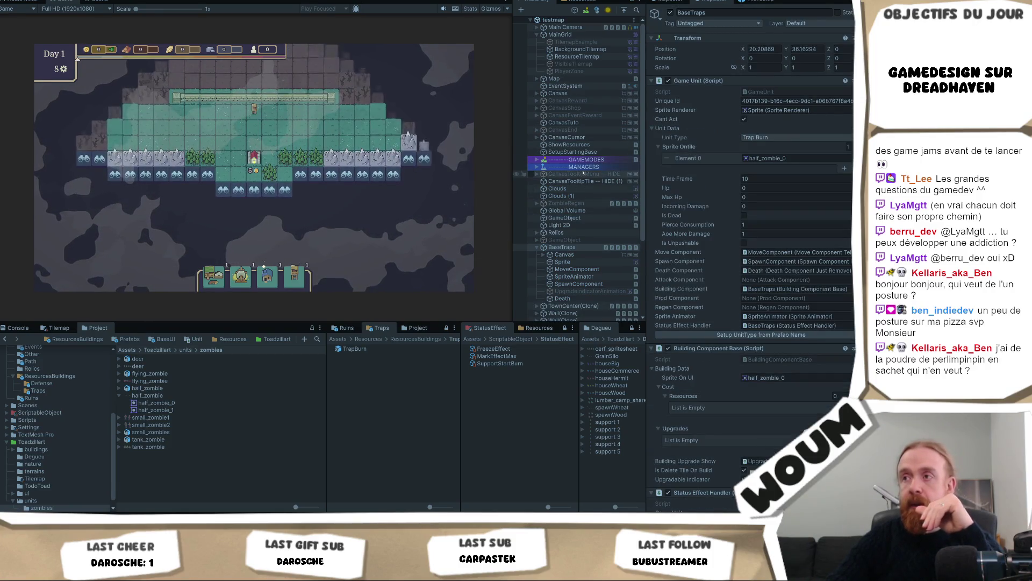
left_click(538, 167)
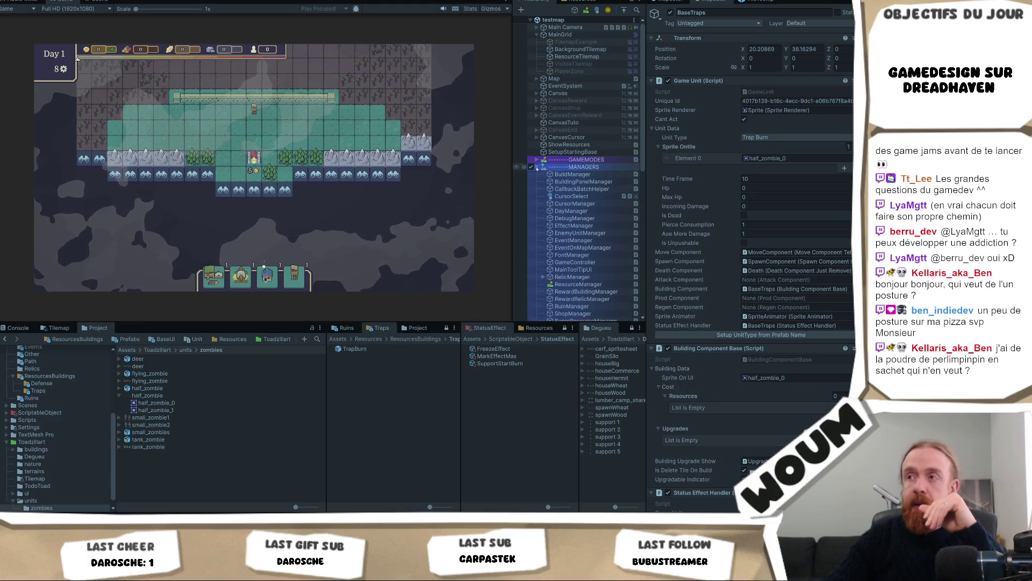
scroll(532, 162, "down", 1)
left_click(537, 132)
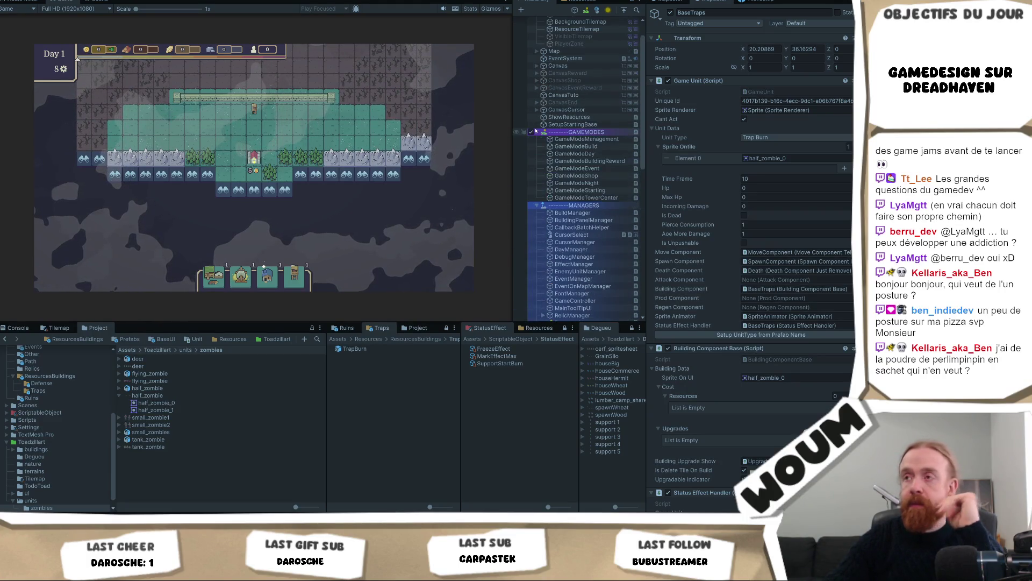
scroll(588, 265, "down", 1)
Select GameController and set its Unit Type to Trap Burn.
left_click(587, 266)
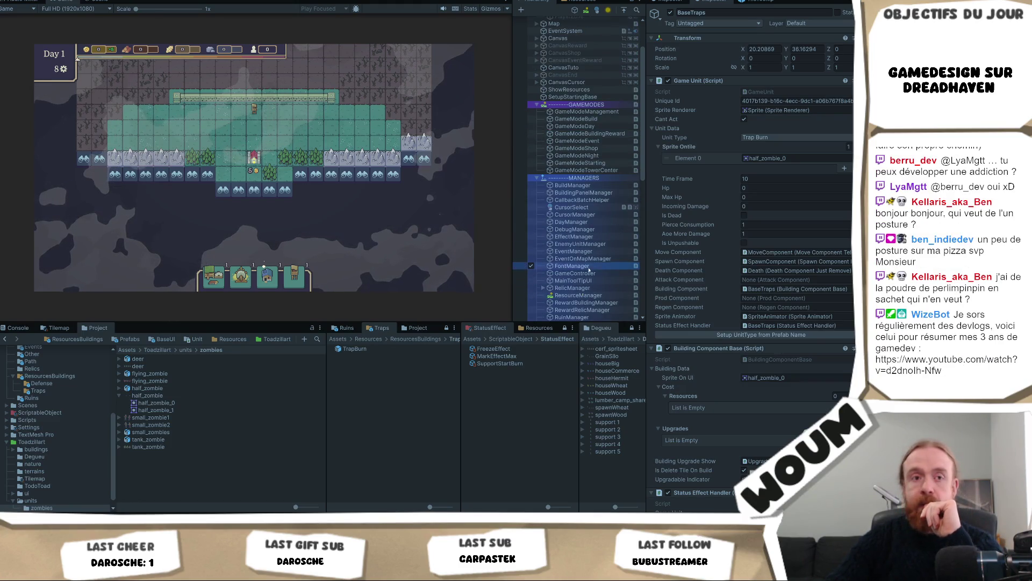
left_click(592, 273)
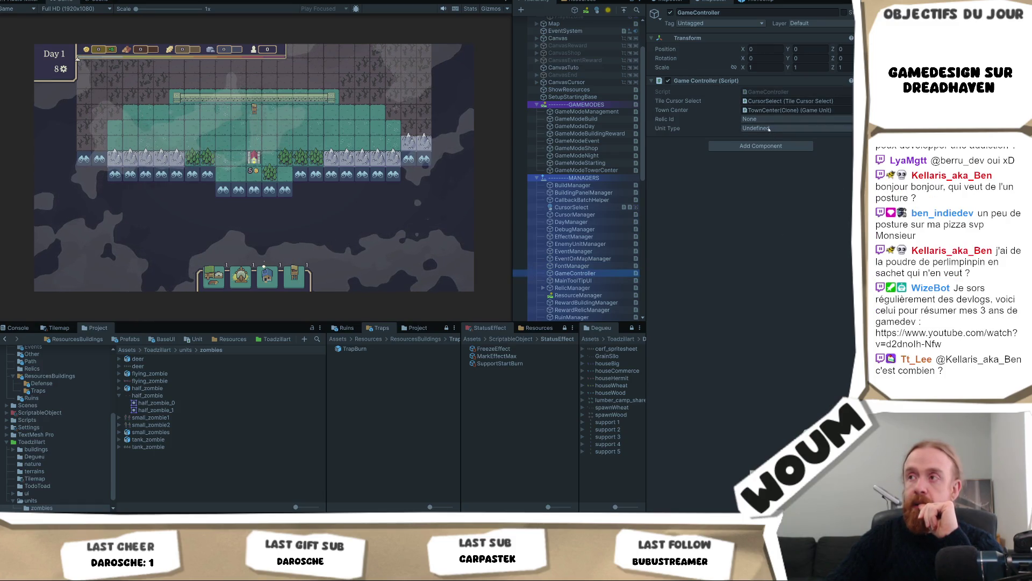
left_click(790, 128)
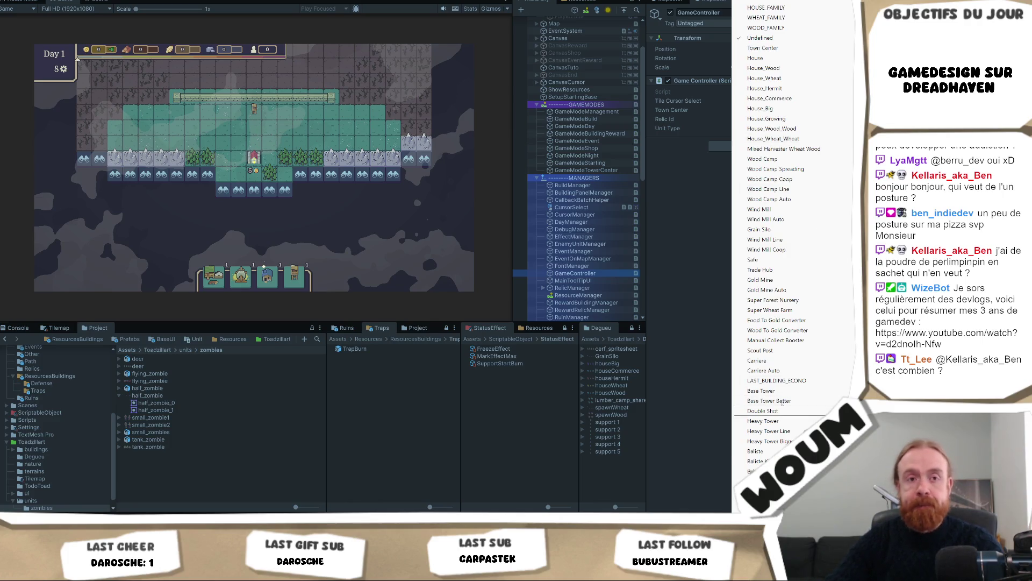
scroll(782, 405, "down", 10)
scroll(782, 404, "down", 6)
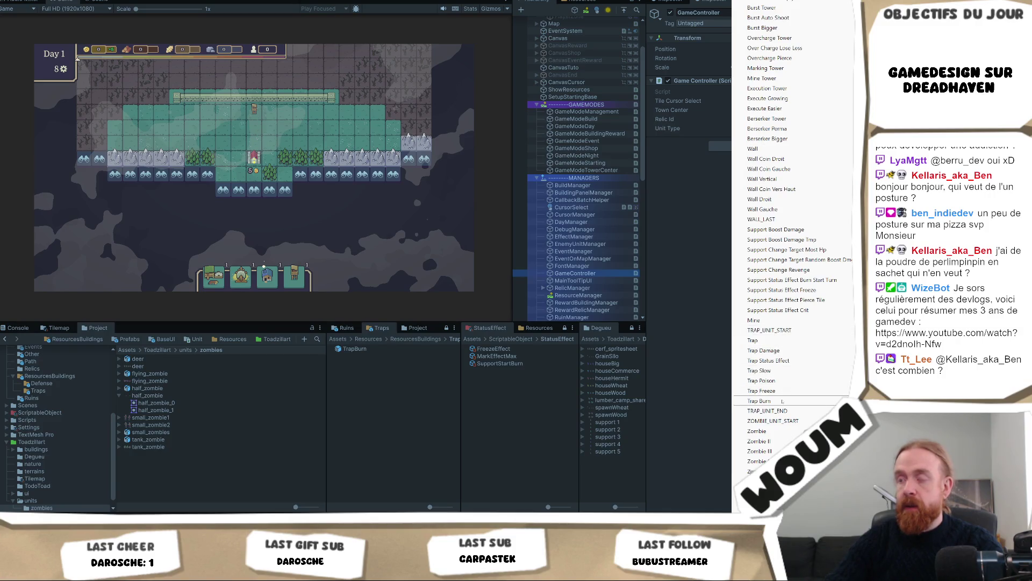
left_click(783, 401)
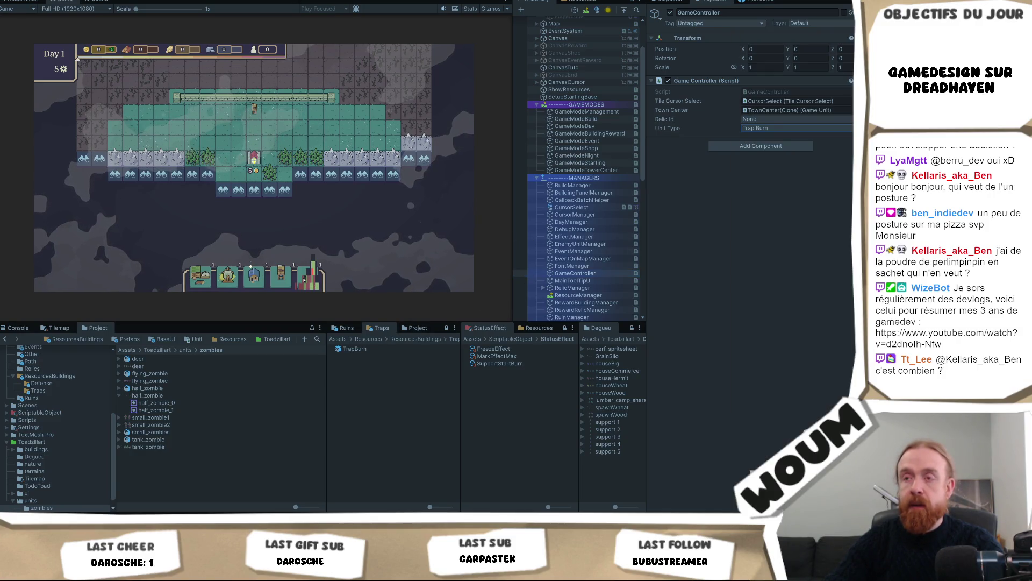
scroll(277, 232, "up", 3)
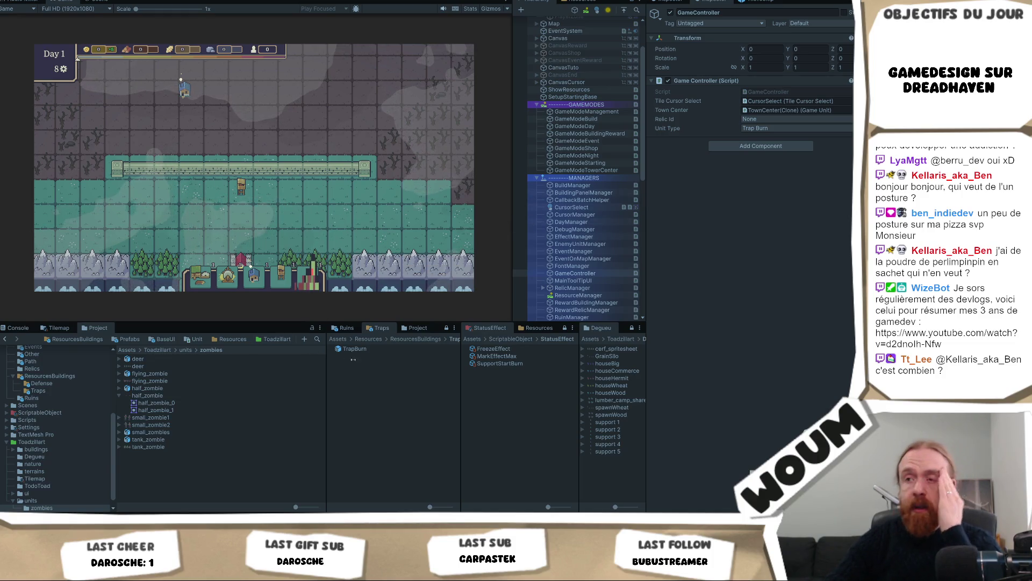
Open the TrapBurn prefab, then its BaseTraps base prefab, and inspect its SpawnComponent.
left_click(393, 349)
double_click(392, 349)
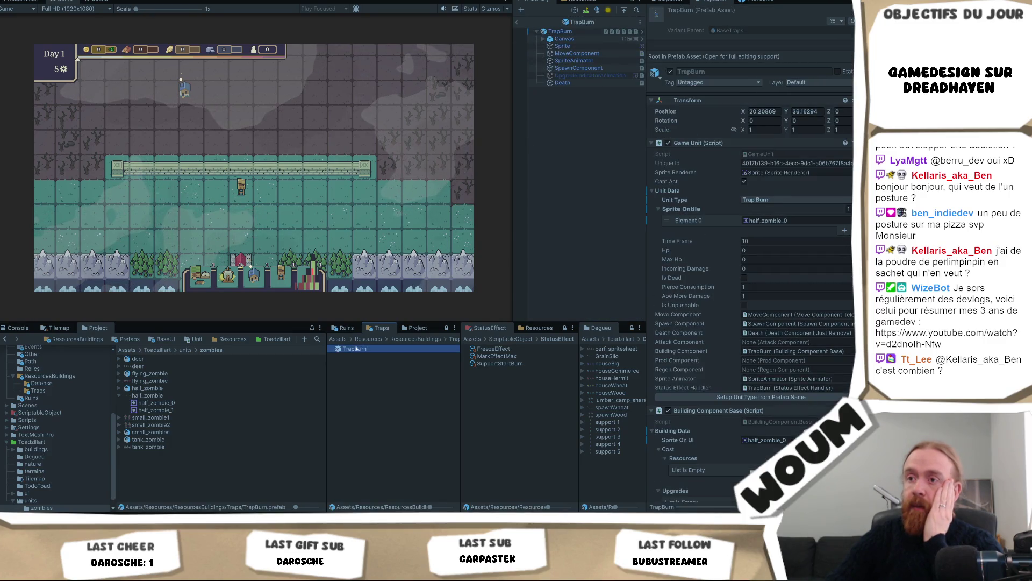
left_click(560, 31)
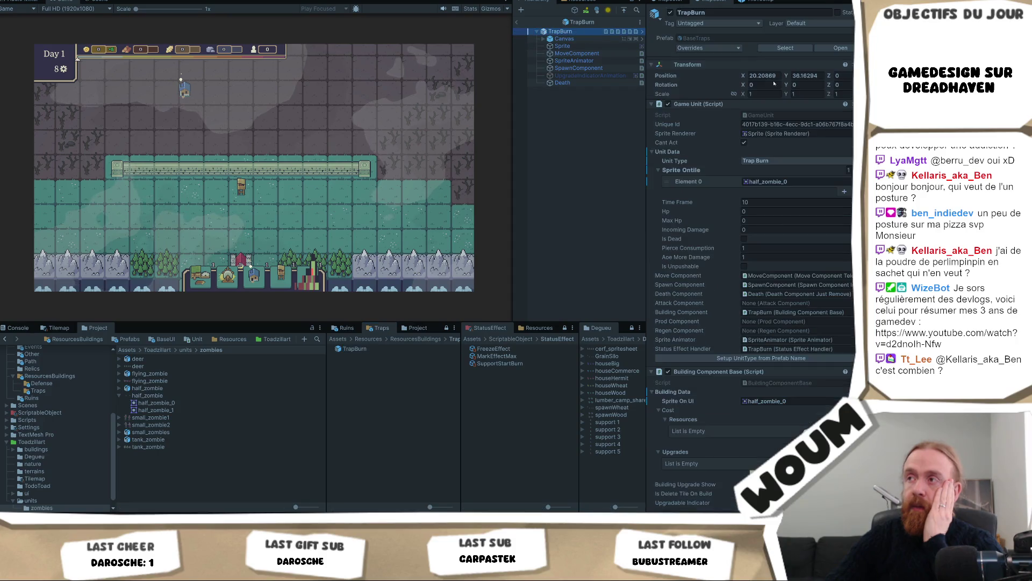
left_click(833, 48)
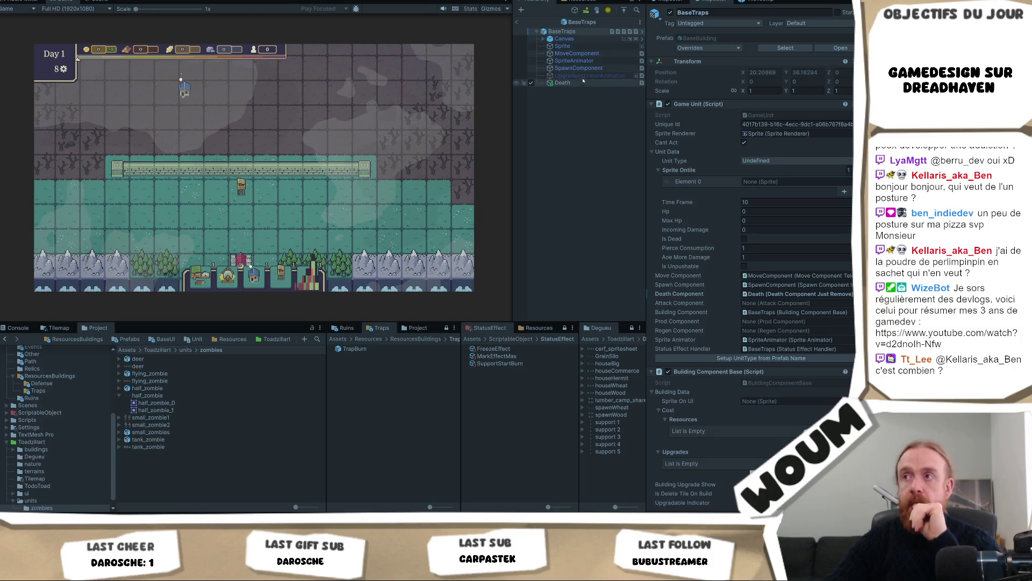
left_click(596, 69)
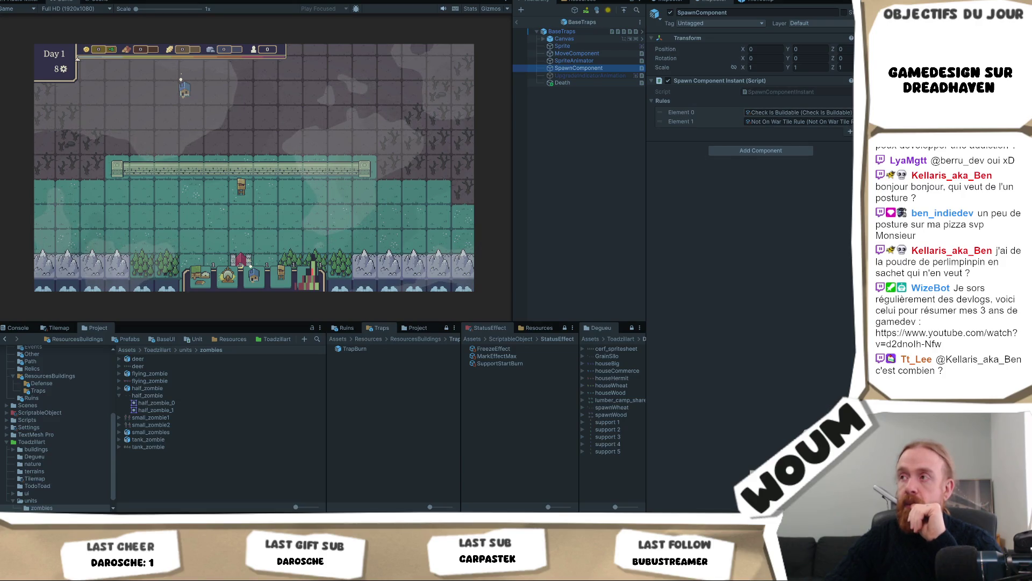
Set rule Element 0 to On War Tile Rule and delete the Not On War Tile Rule entry.
left_click(851, 112)
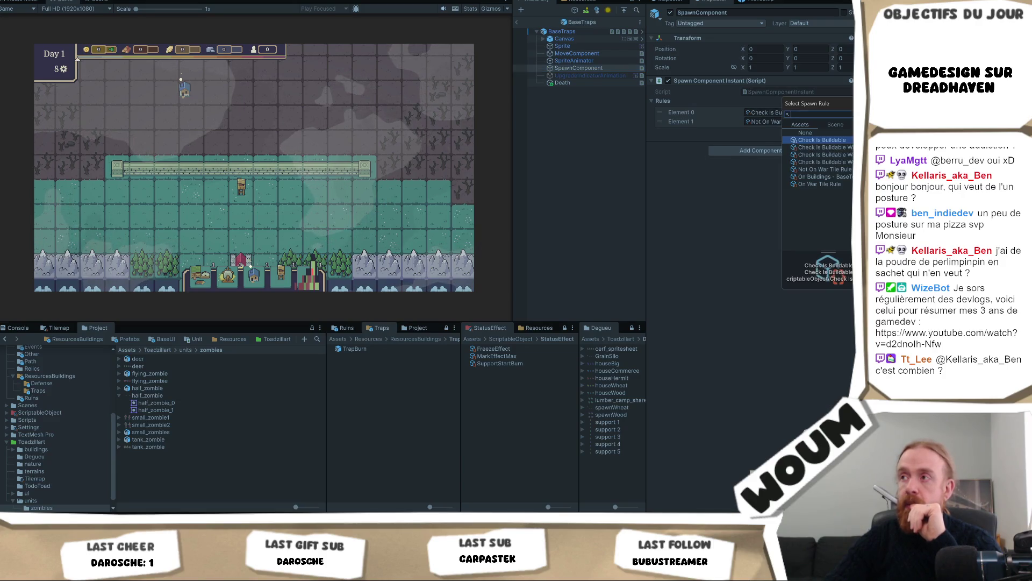
left_click(839, 184)
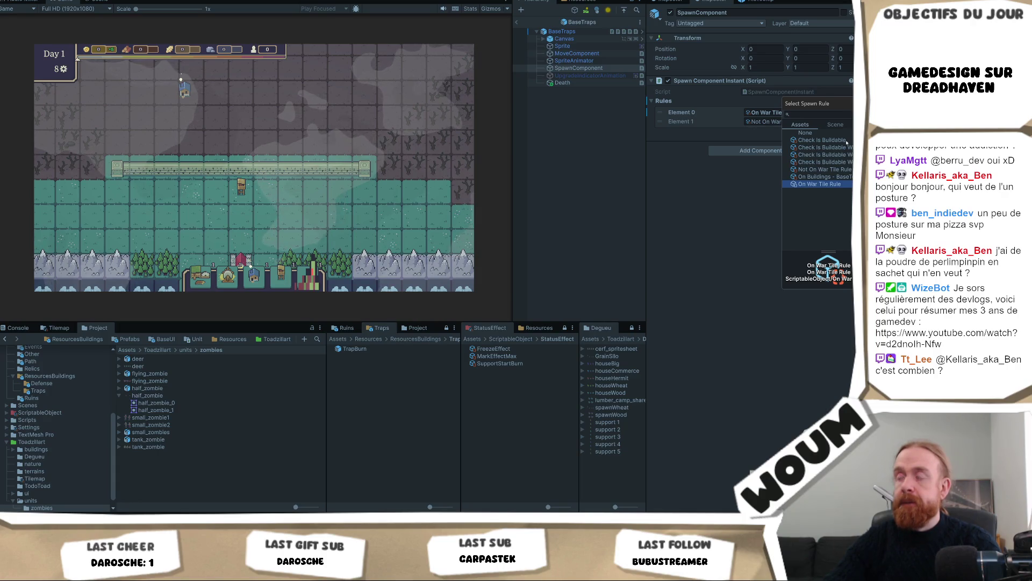
left_click(761, 125)
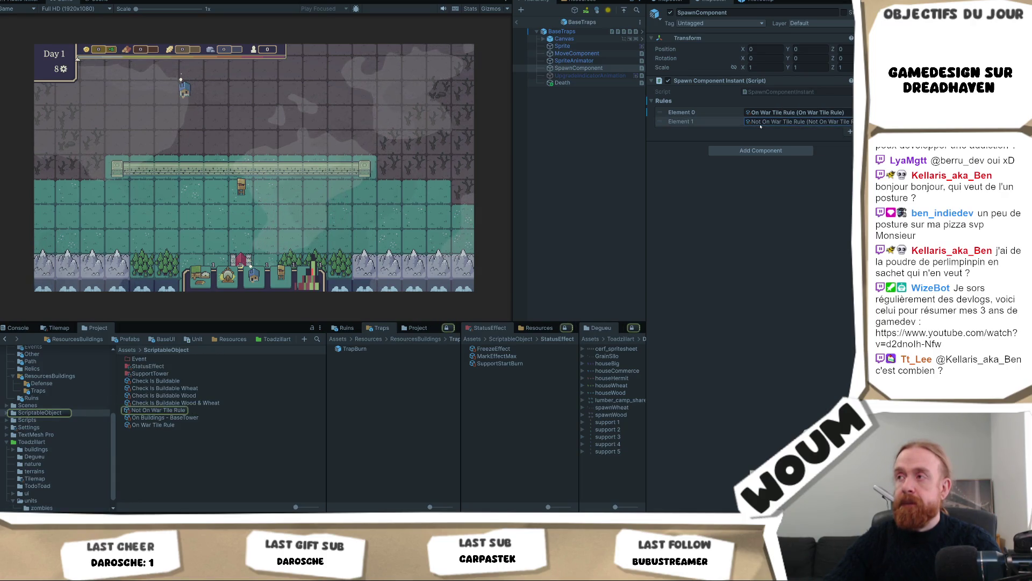
key("Delete")
key("Delete")
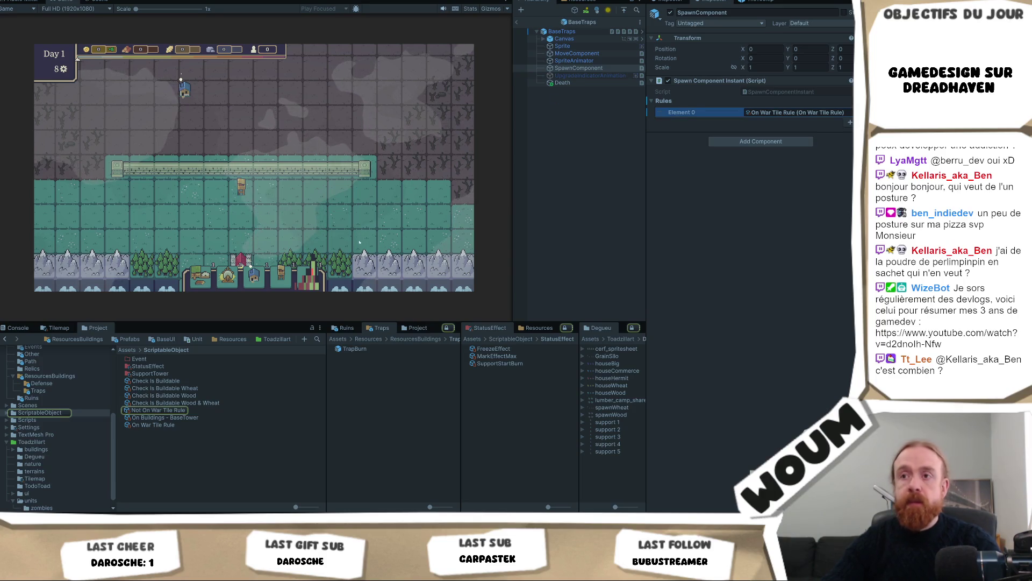
left_click(359, 242)
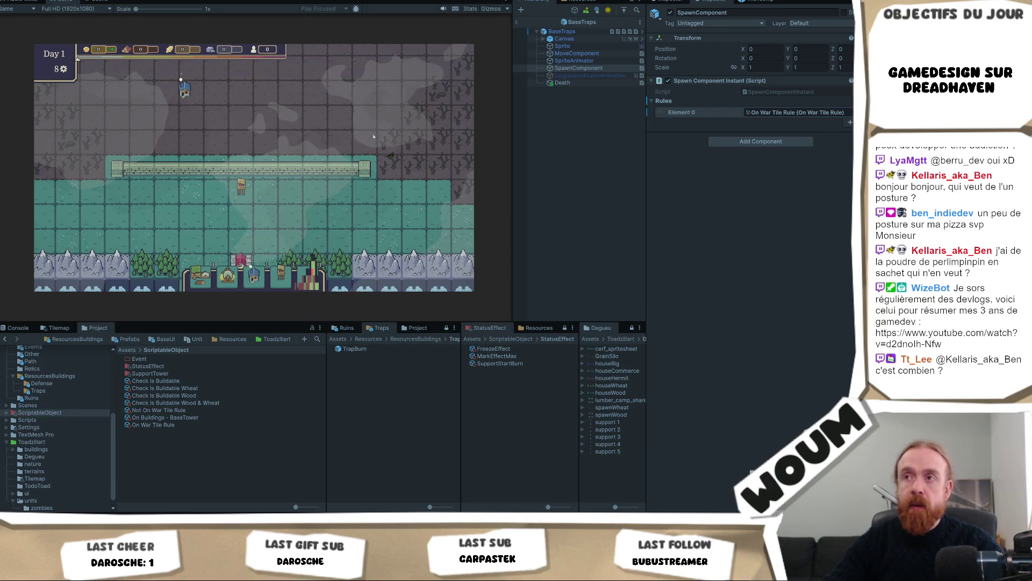
Add a Check Is Buildable rule as Element 1, then remove that second rule again.
left_click(850, 123)
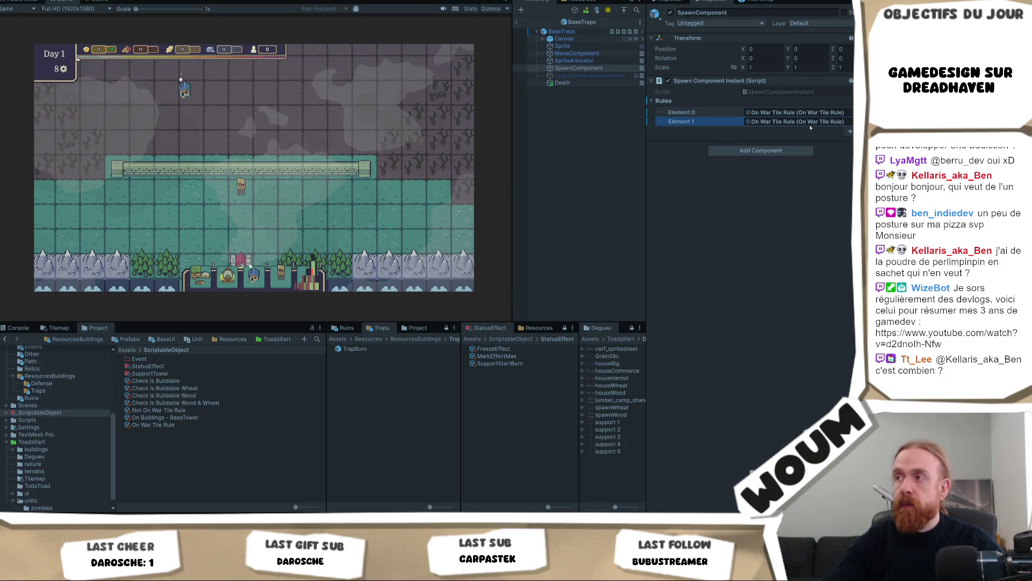
left_click(848, 122)
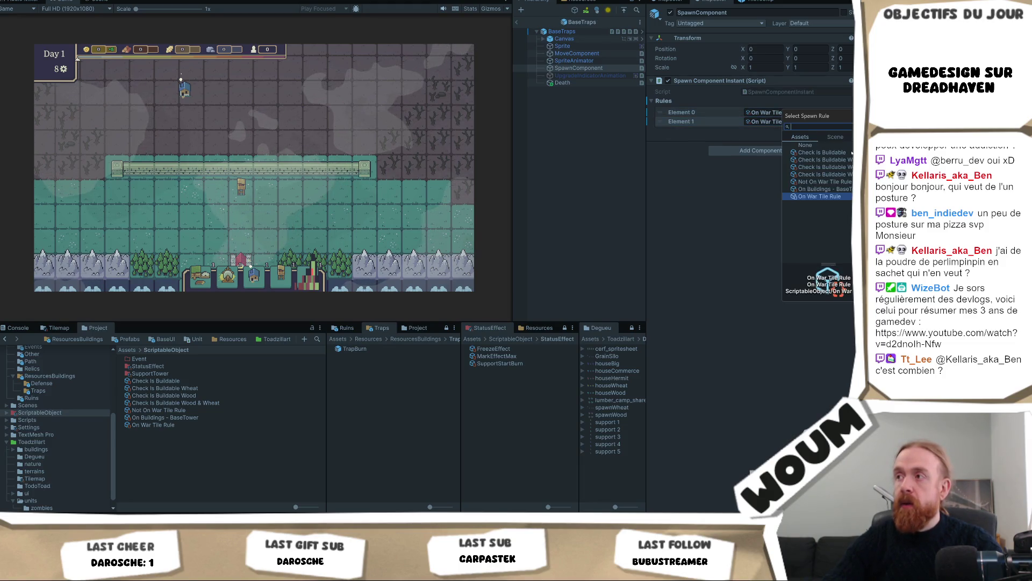
left_click(836, 152)
left_click(718, 175)
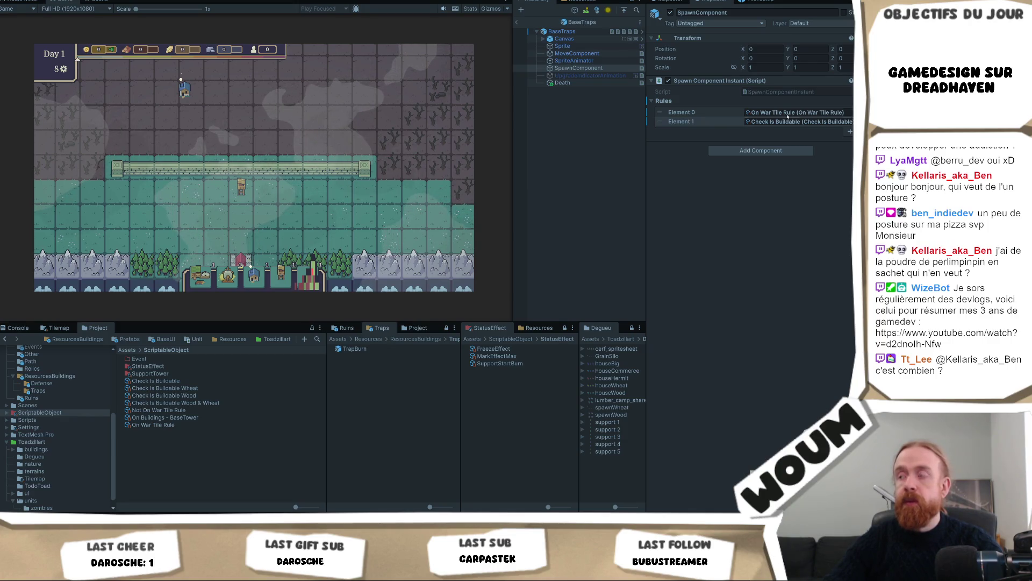
left_click(810, 124)
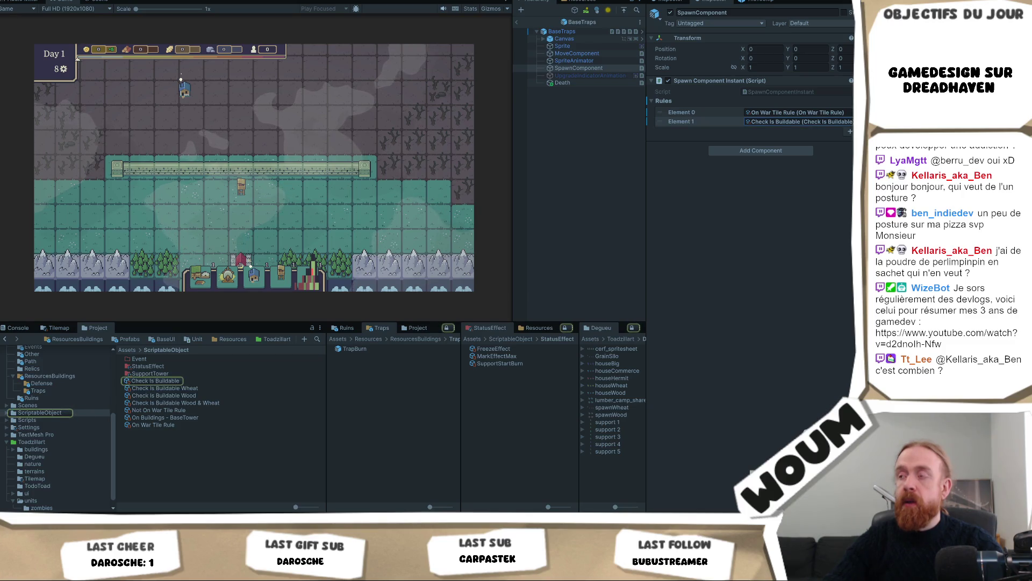
key("ctrl+v")
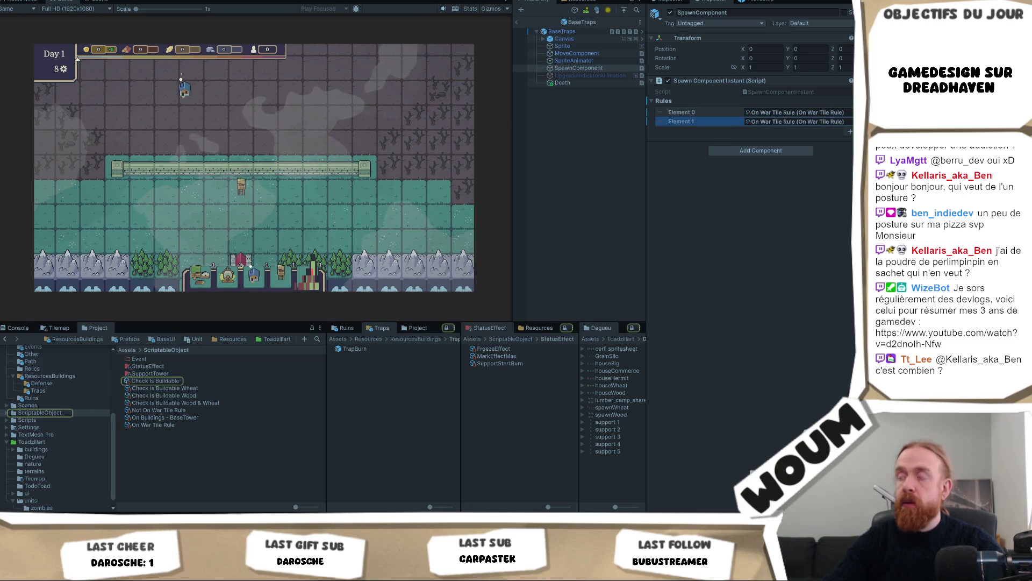
left_click(849, 121)
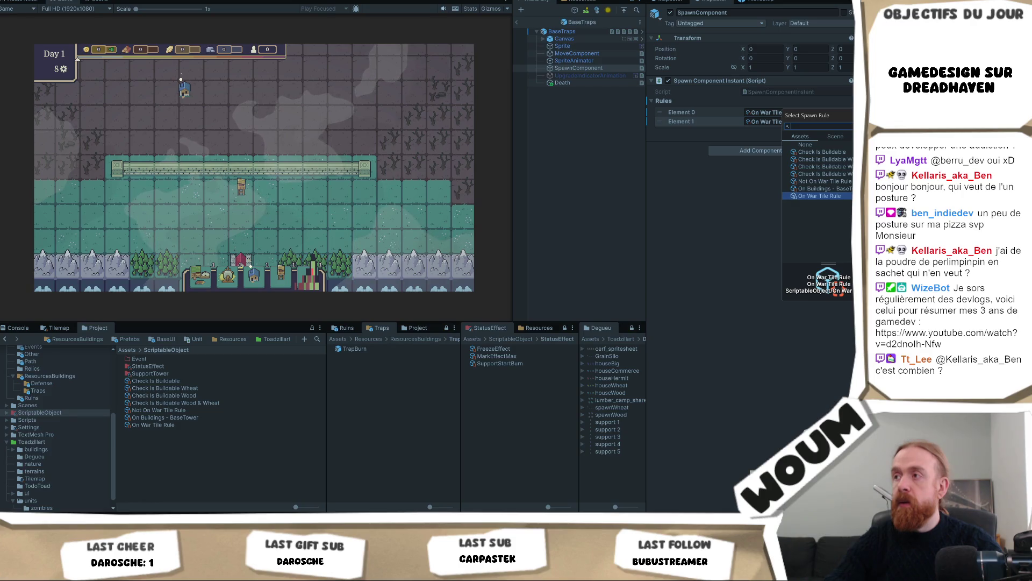
left_click(720, 191)
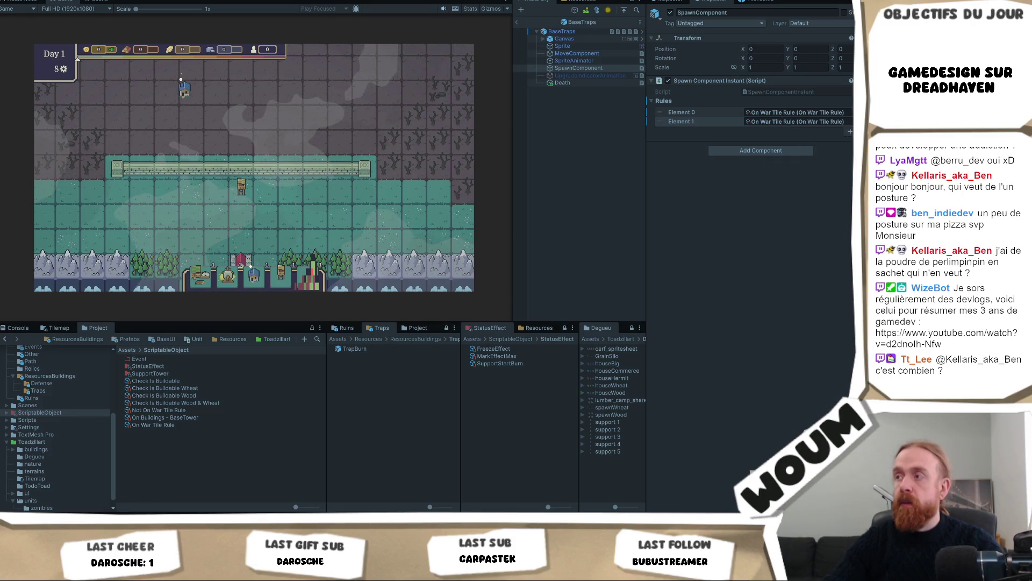
left_click(858, 131)
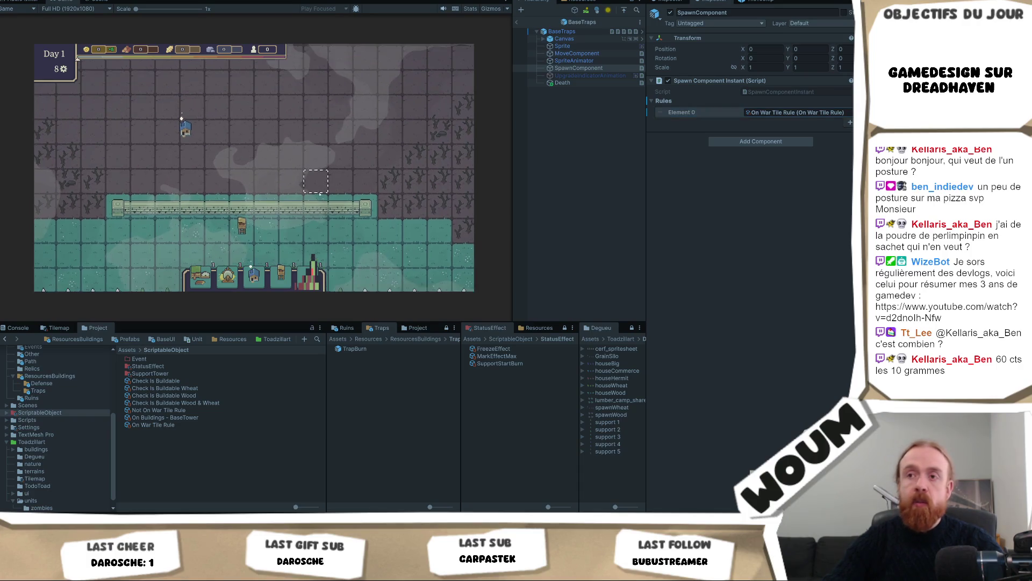
Place the burn trap on a grid tile, pan the map to watch it, and select it in the Hierarchy.
mouse_move(310, 277)
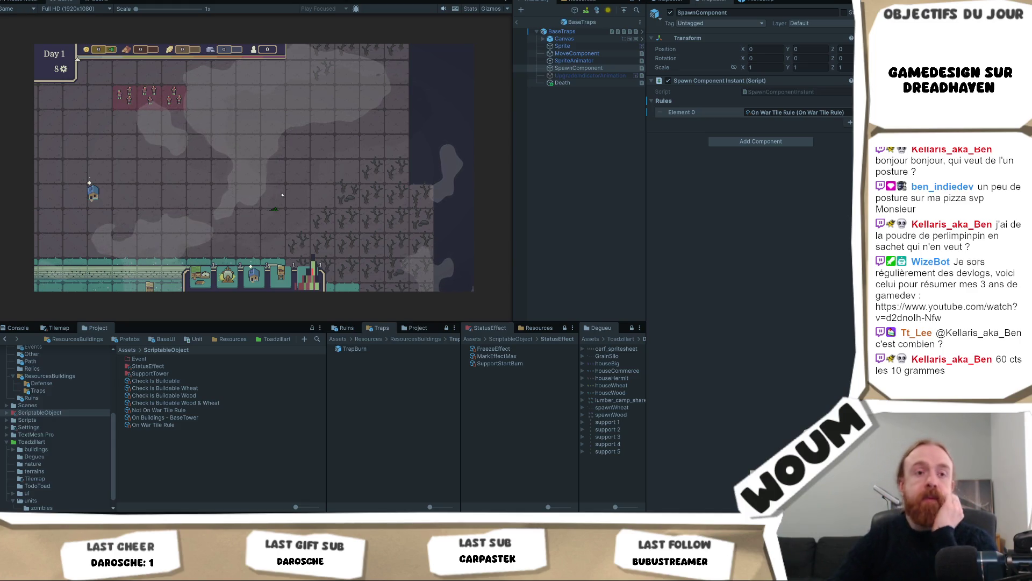
left_click(126, 127)
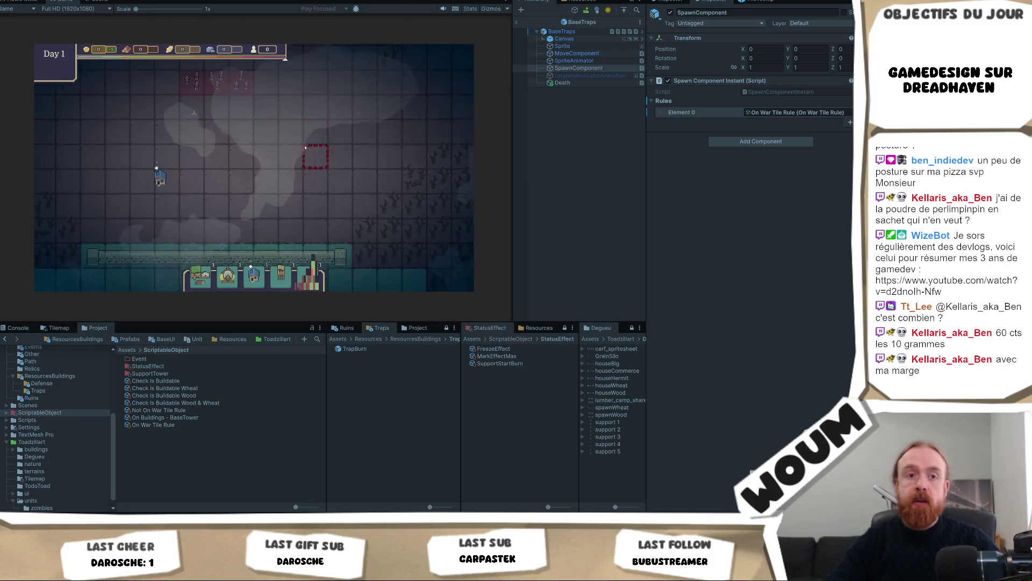
left_click_drag(333, 123, 326, 175)
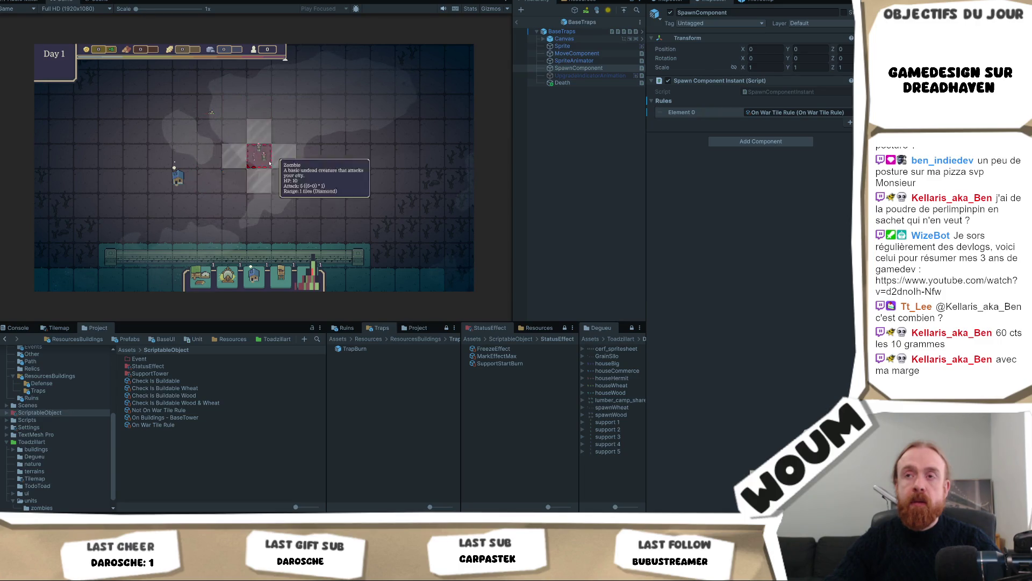
mouse_move(218, 109)
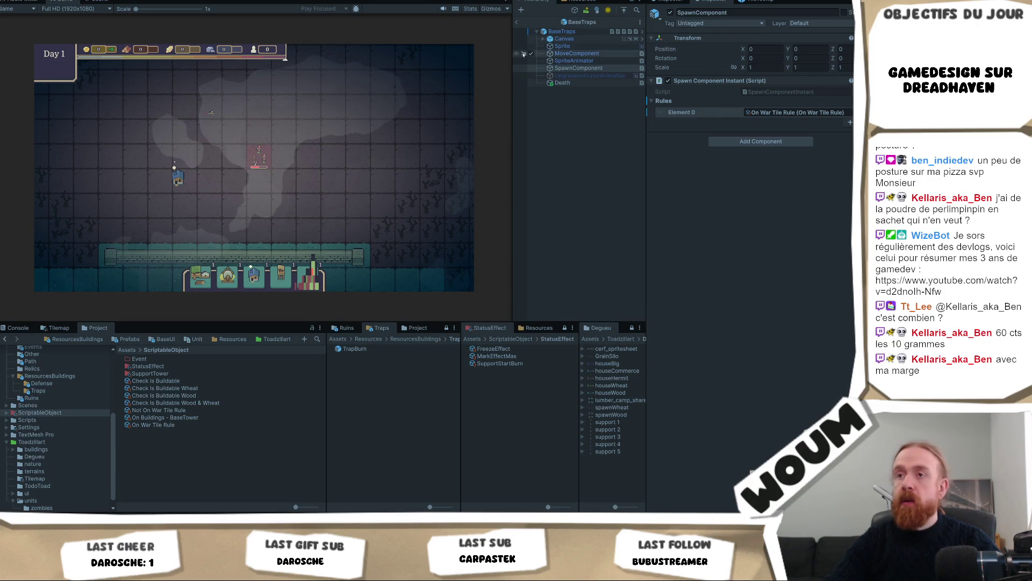
left_click(516, 20)
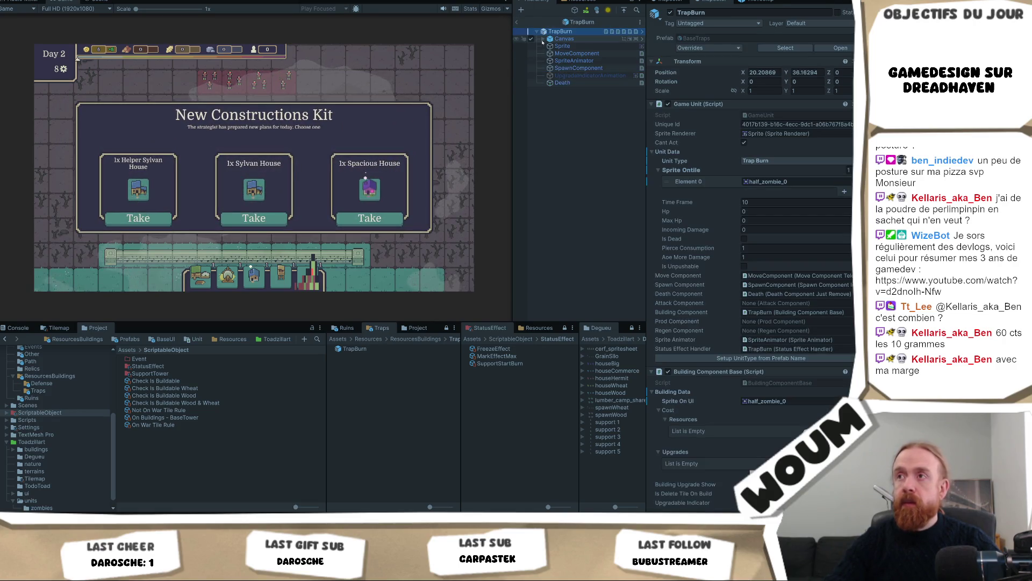
Select and expand TrapBurn(Clone), edit its Cooldown Turns, then take a house from the kit.
scroll(565, 137, "down", 15)
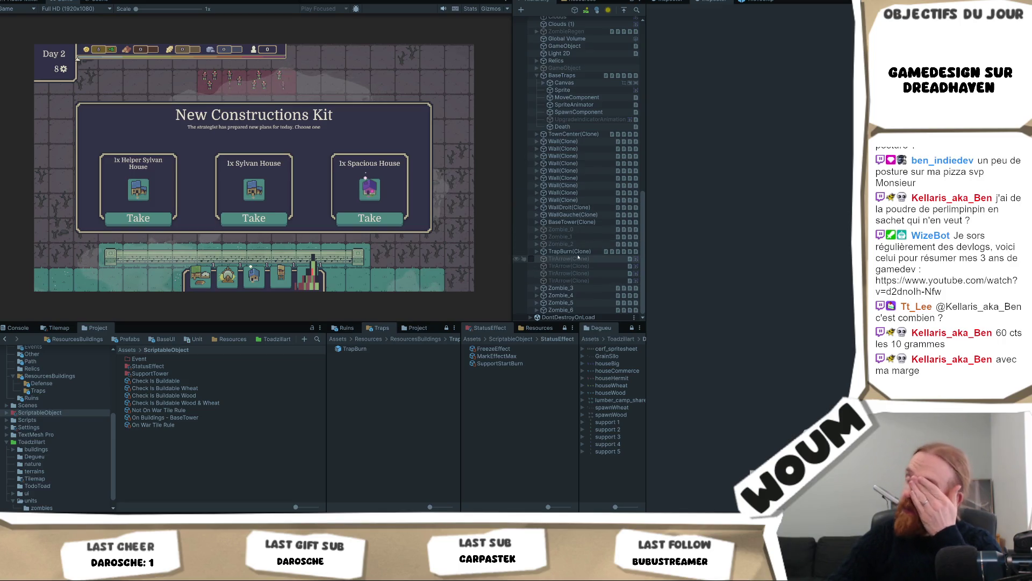
left_click(579, 252)
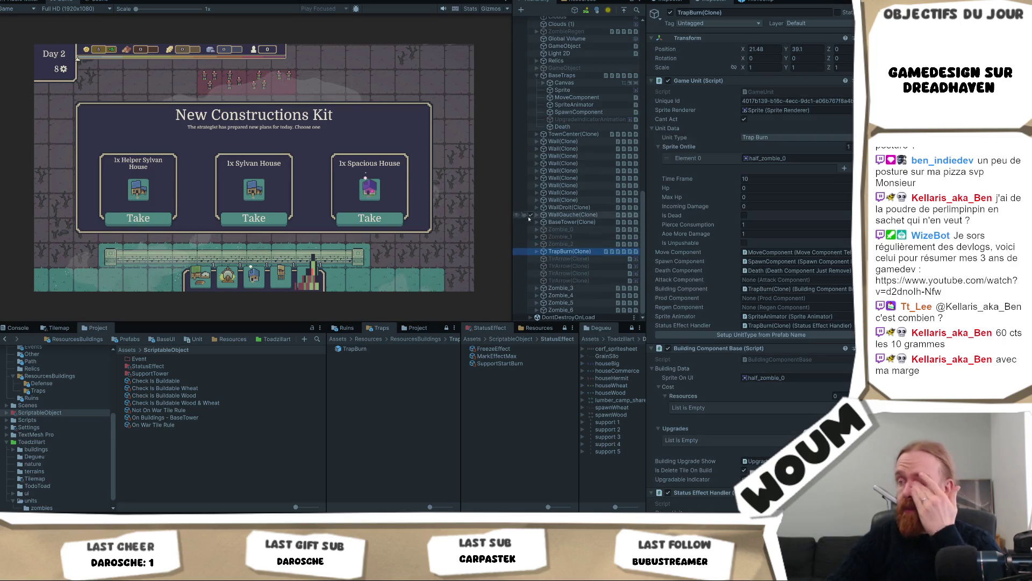
left_click(538, 252)
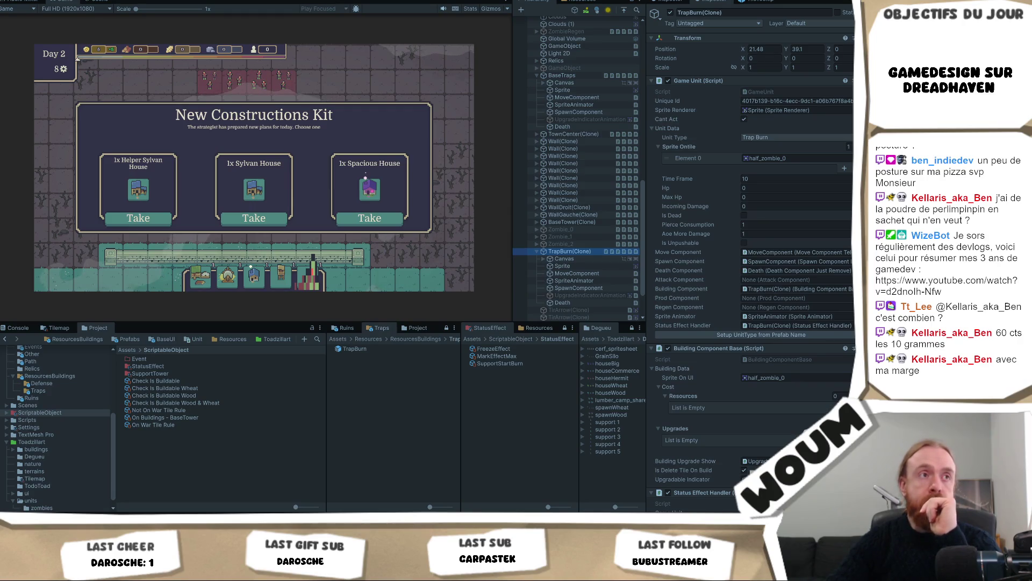
scroll(685, 272, "down", 8)
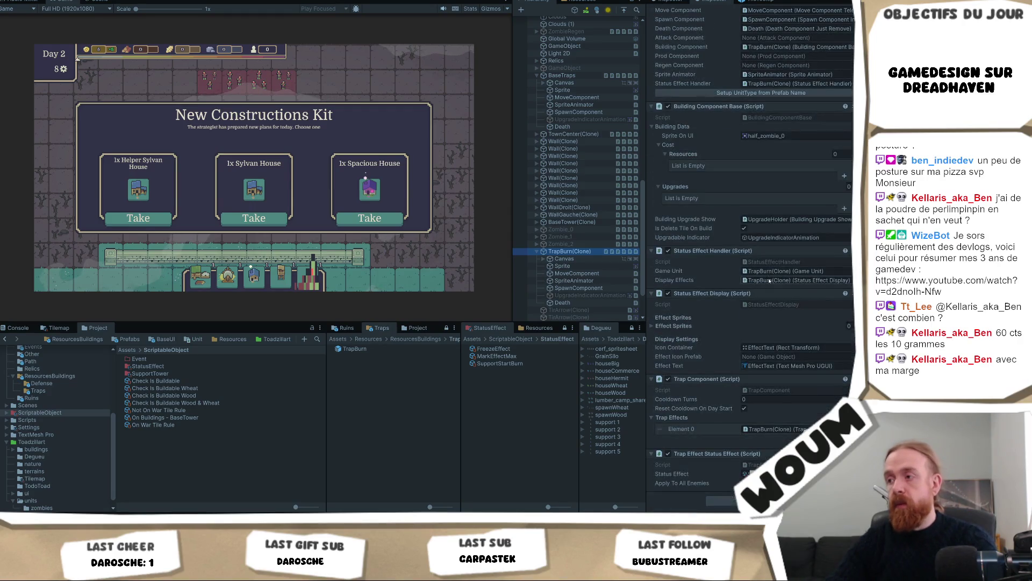
left_click(745, 399)
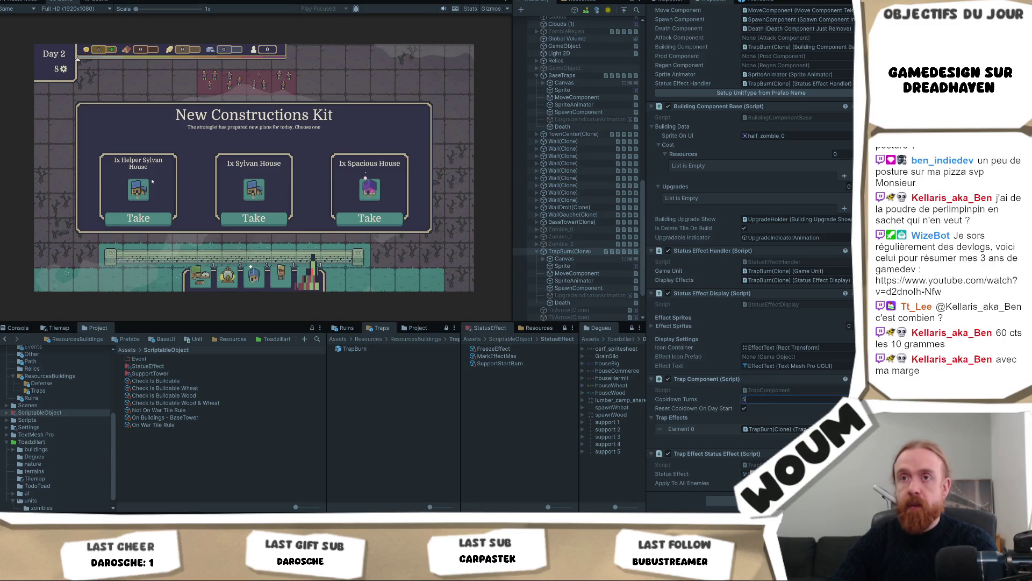
left_click(139, 218)
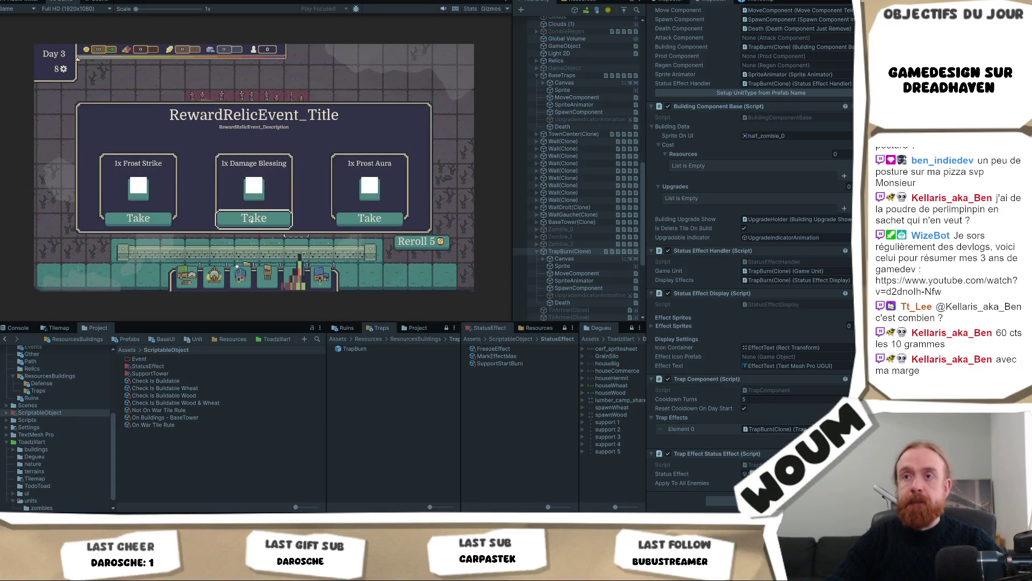
Take the middle reward and building offers each day, reroll the kit, and take a Gold Mine.
left_click(252, 218)
left_click(255, 218)
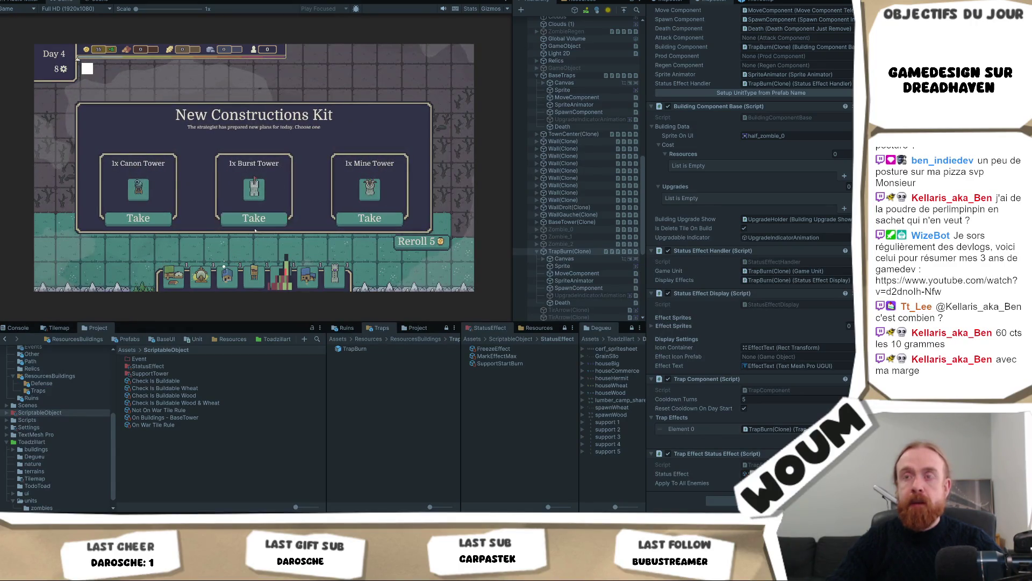
left_click(254, 219)
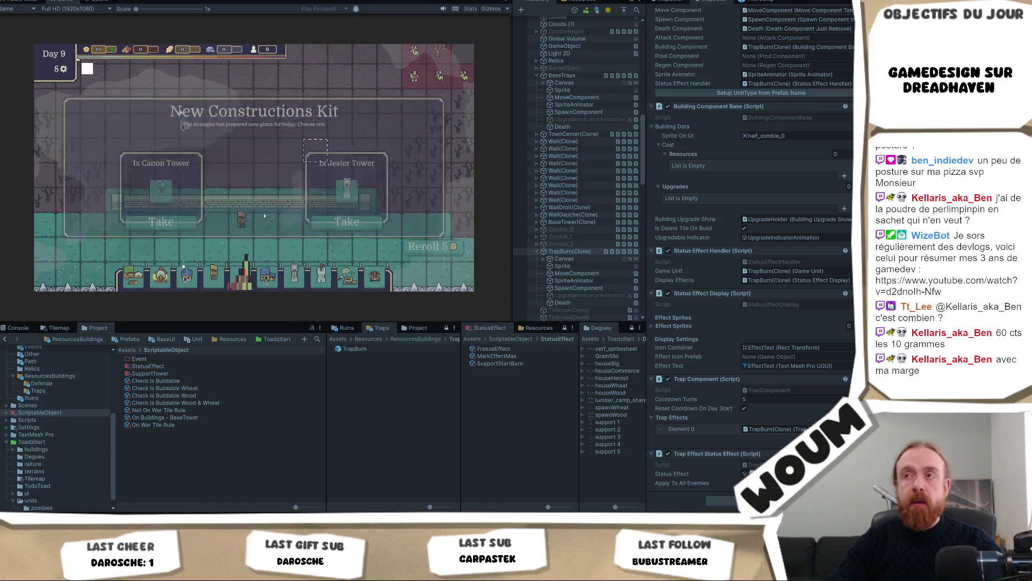
left_click(253, 220)
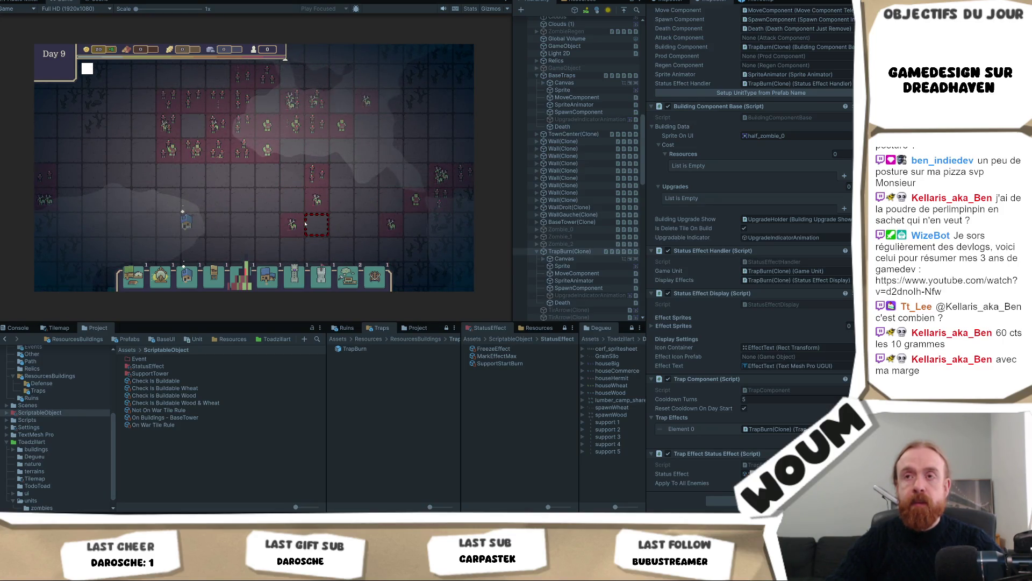
mouse_move(281, 242)
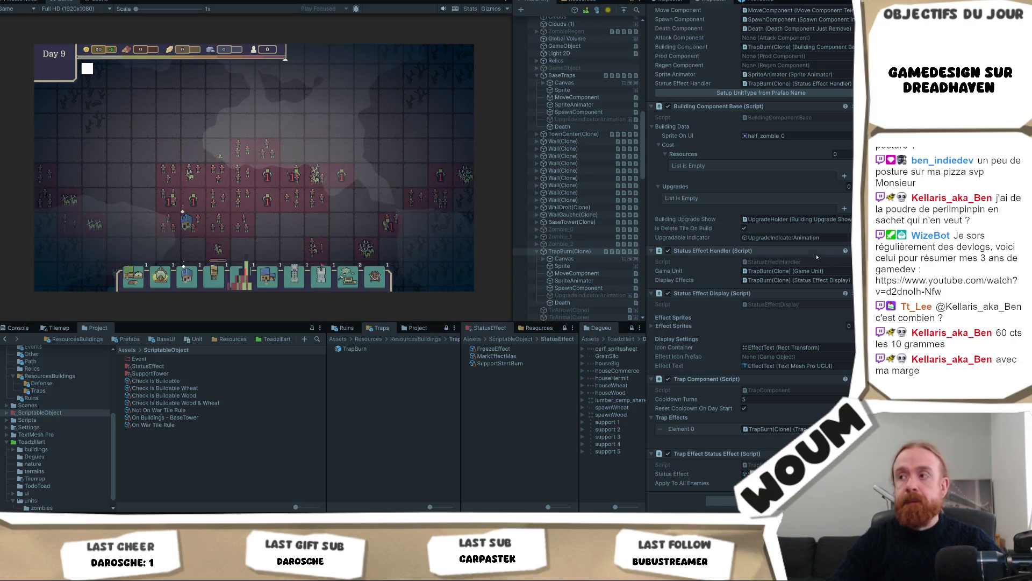
mouse_move(335, 186)
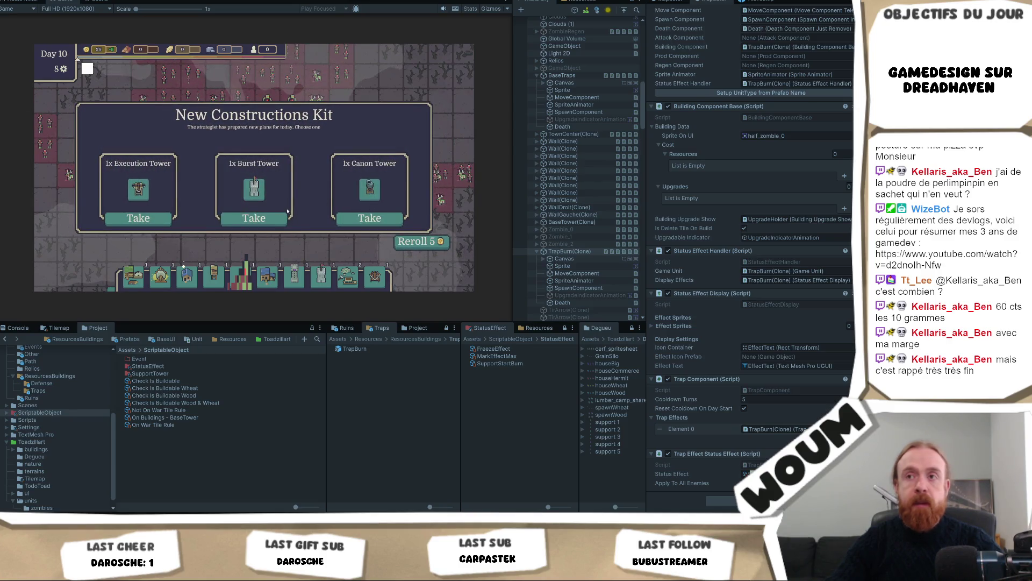
left_click(421, 241)
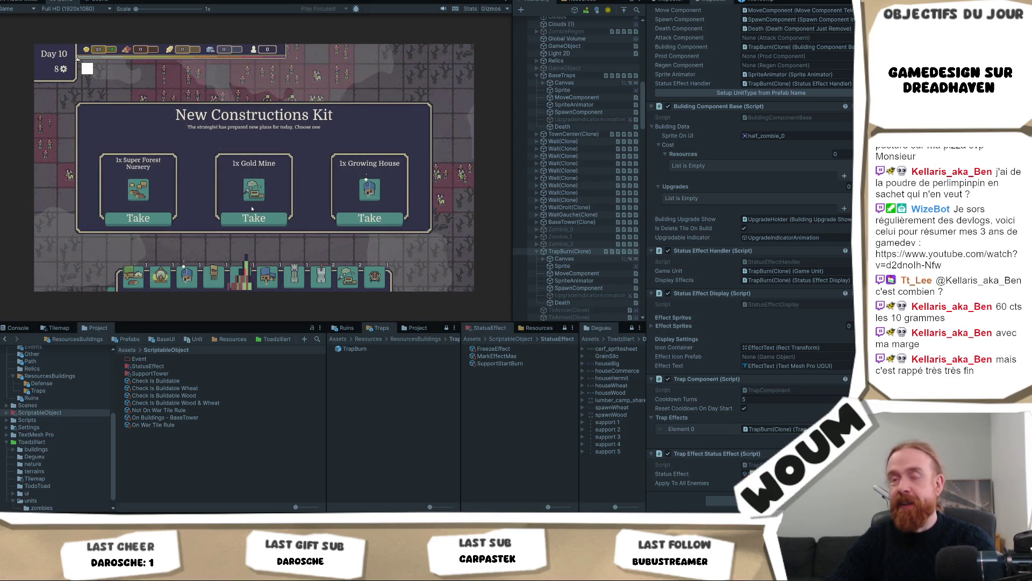
left_click(252, 217)
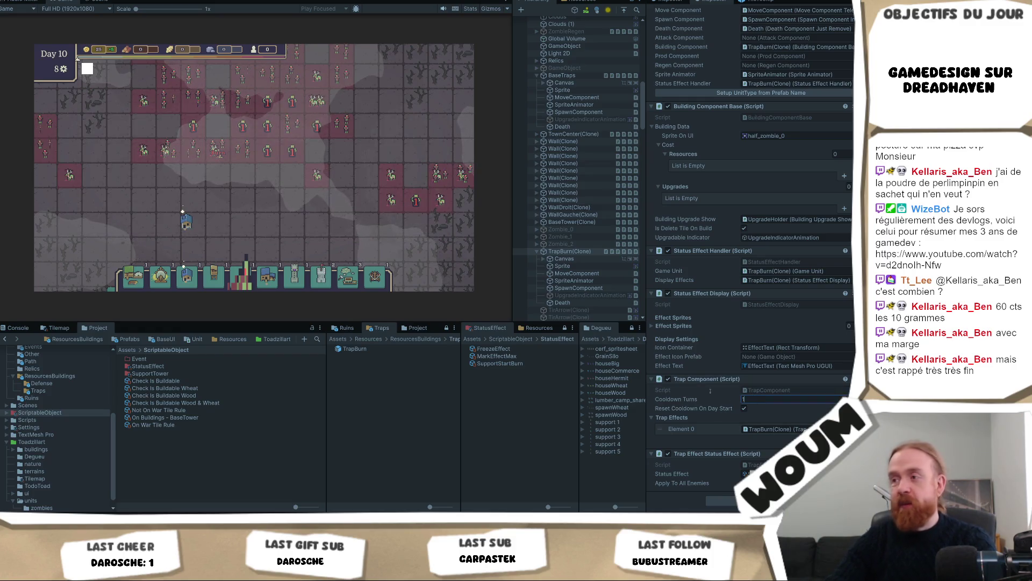
Untick Reset Cooldown On Day Start, take a building offer, and set Cooldown Turns to 2.
left_click(273, 235)
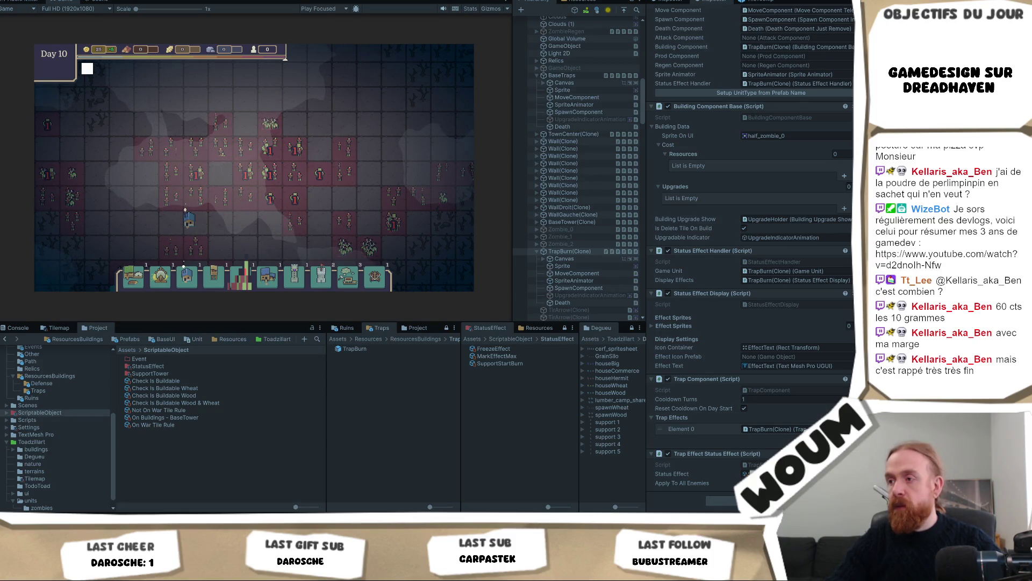
left_click(744, 409)
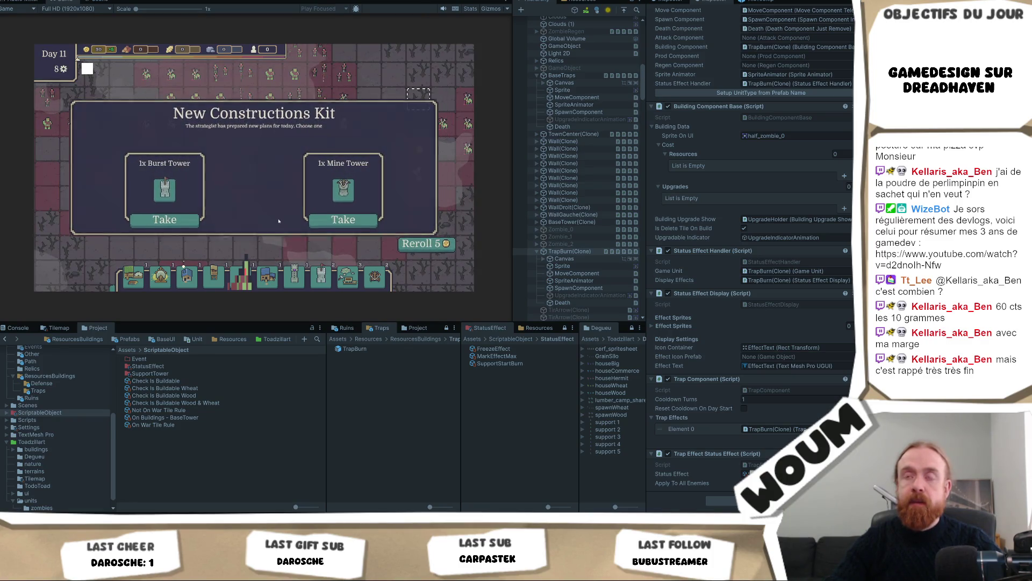
left_click(275, 221)
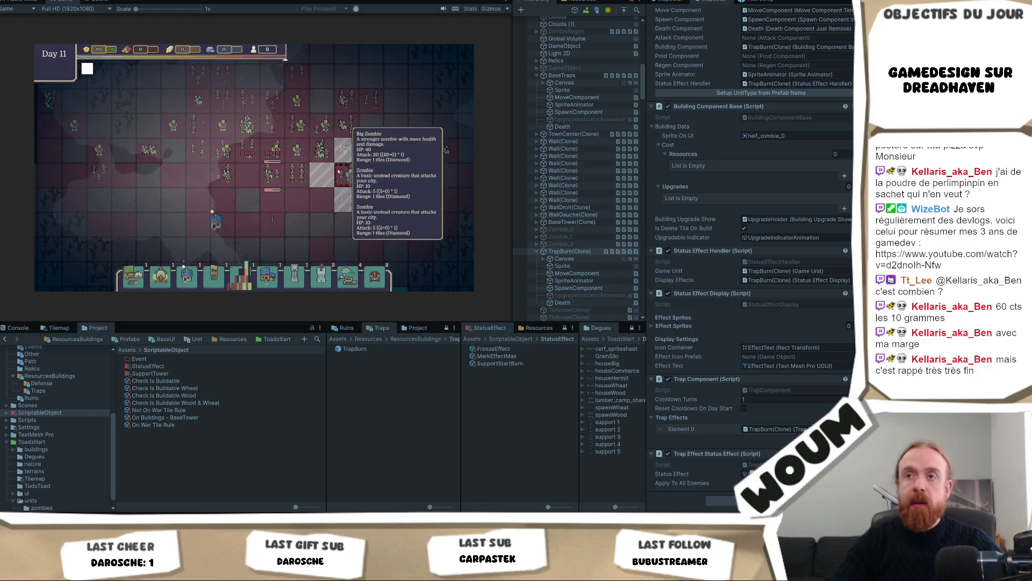
left_click(764, 399)
type("2")
key("Return")
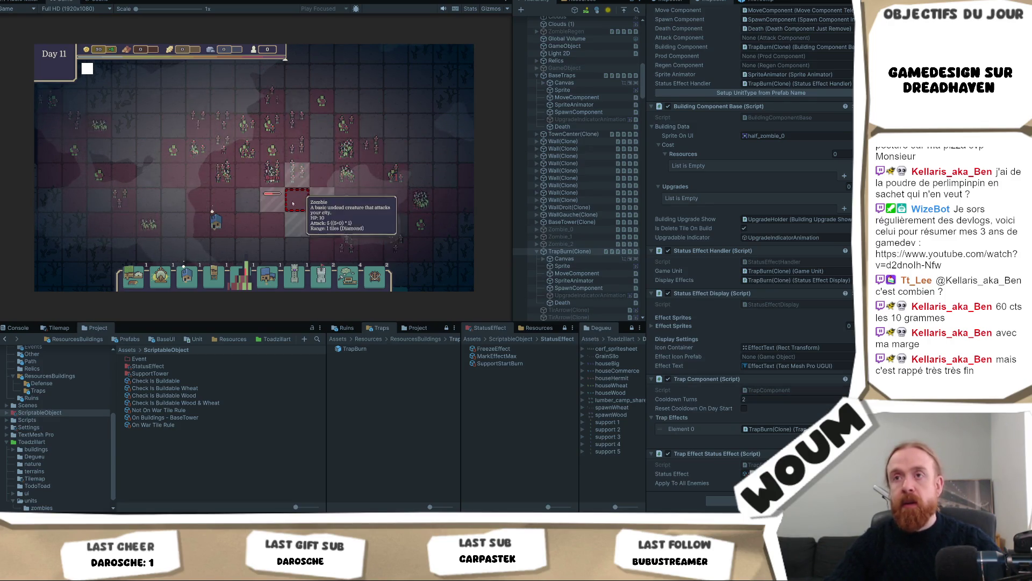